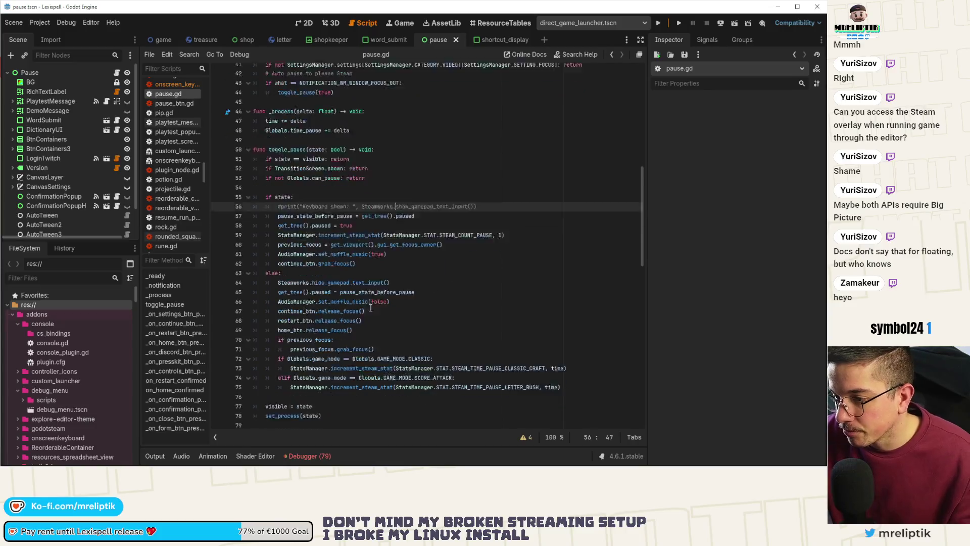
- Comment out Steamworks.hide_gamepad_text_input() on line 64 of pause.gd and save the script
{"action": "left_click", "coordinate": [404, 193]}
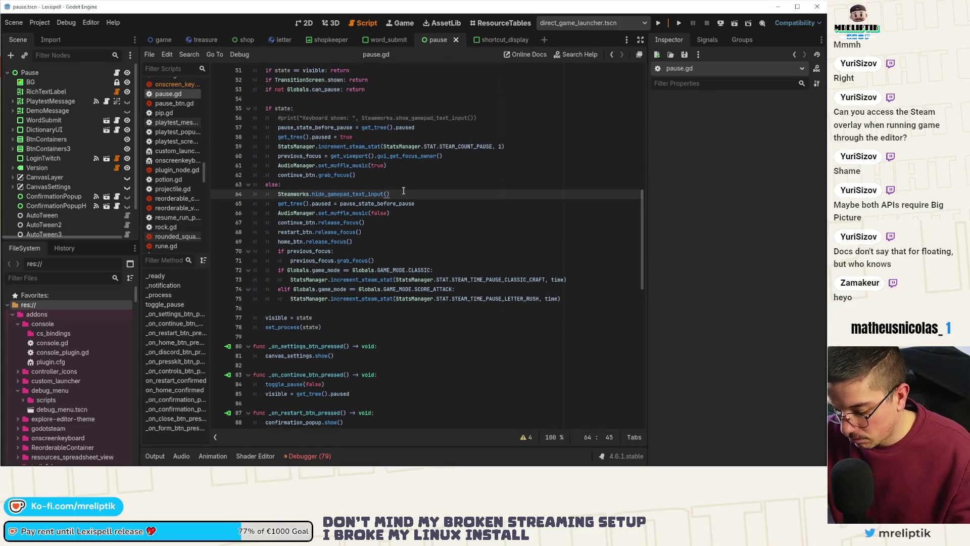
{"action": "key", "text": "ctrl+k"}
{"action": "key", "text": "ctrl+s"}
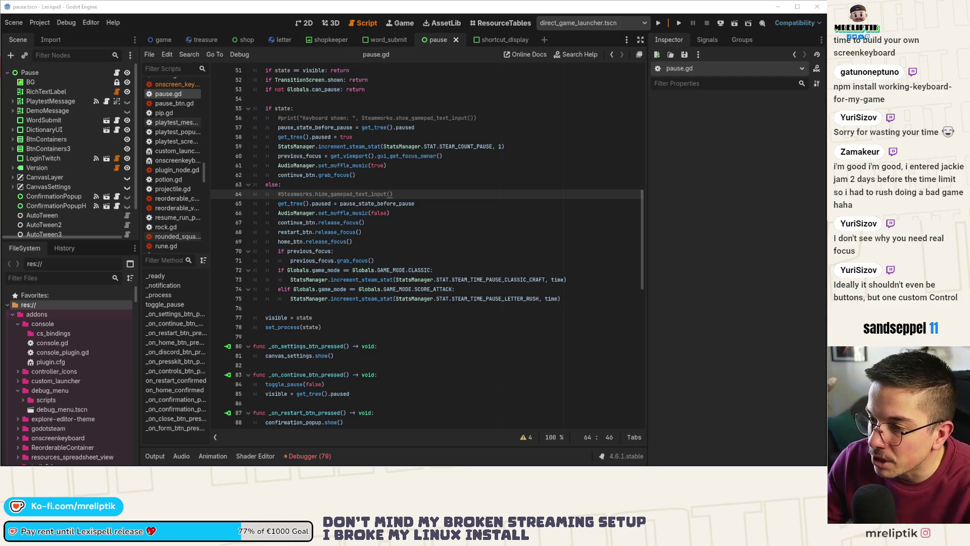
{"action": "left_click", "coordinate": [379, 236]}
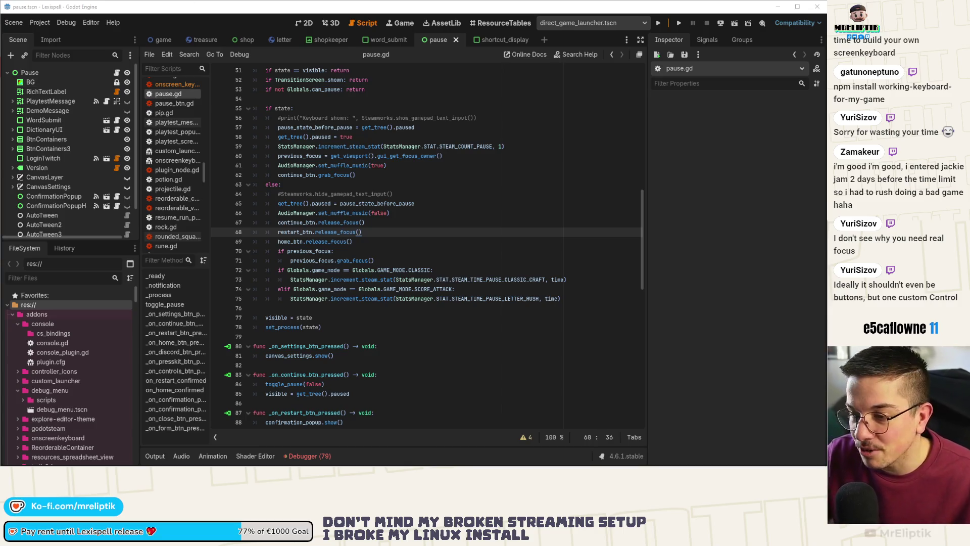
- Look over lines 66–69 of pause.gd, briefly selecting the AudioManager line, then switch to the 2D view
{"action": "left_click", "coordinate": [454, 243]}
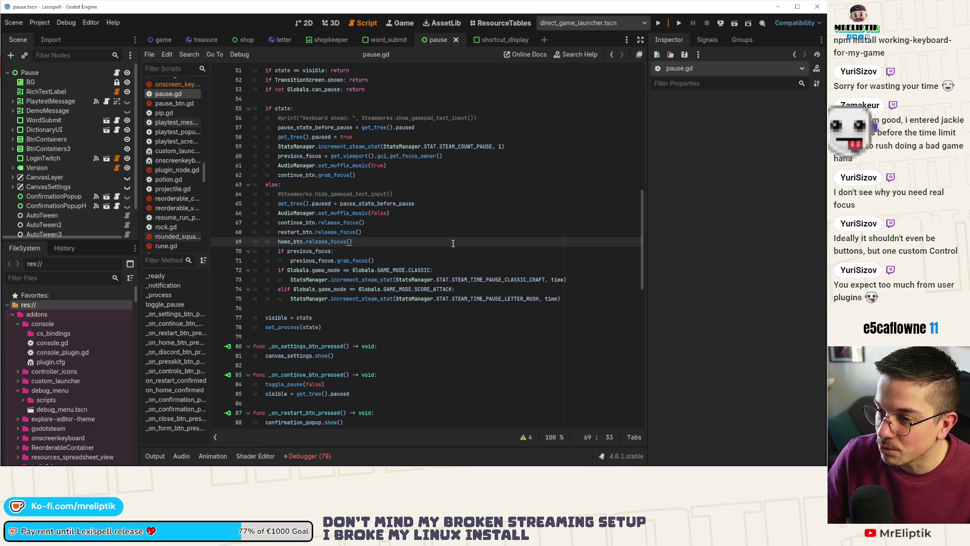
{"action": "left_click", "coordinate": [412, 214]}
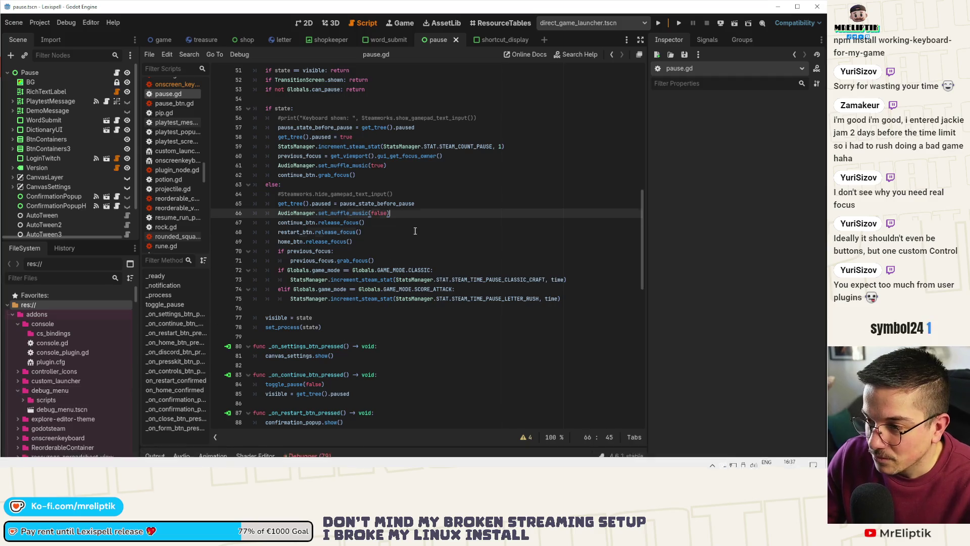
{"action": "key", "text": "Down"}
{"action": "key", "text": "Up"}
{"action": "key", "text": "Home"}
{"action": "key", "text": "shift+Down"}
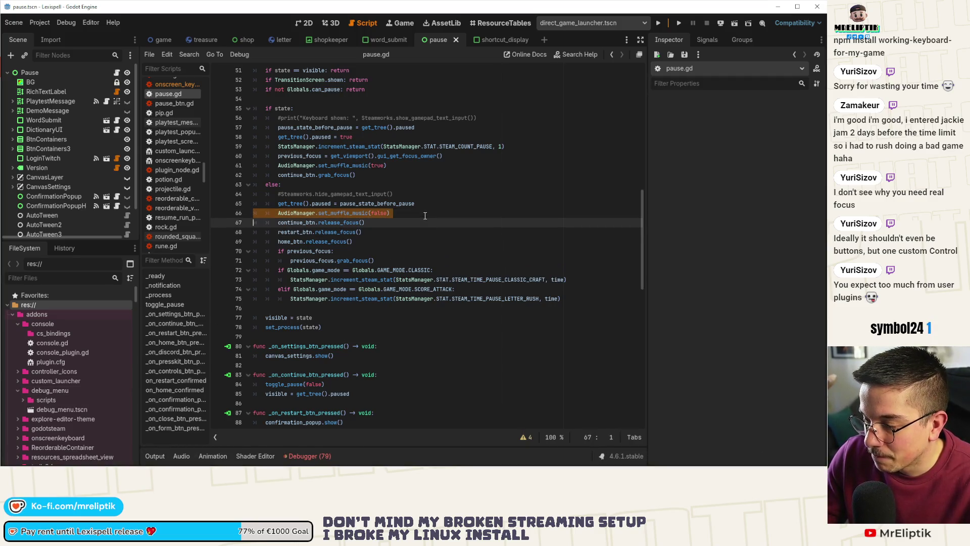
{"action": "left_click", "coordinate": [424, 212]}
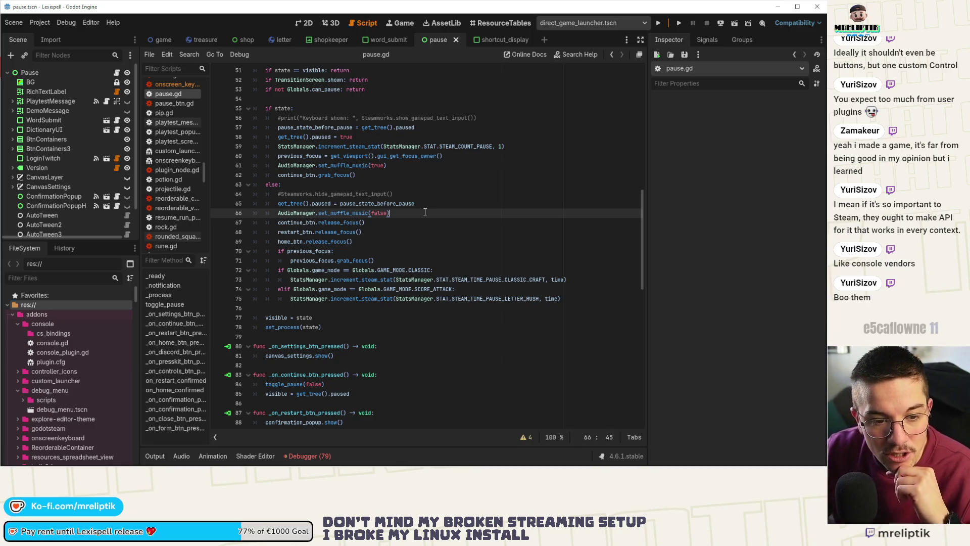
{"action": "left_click", "coordinate": [444, 244]}
{"action": "key", "text": "Up"}
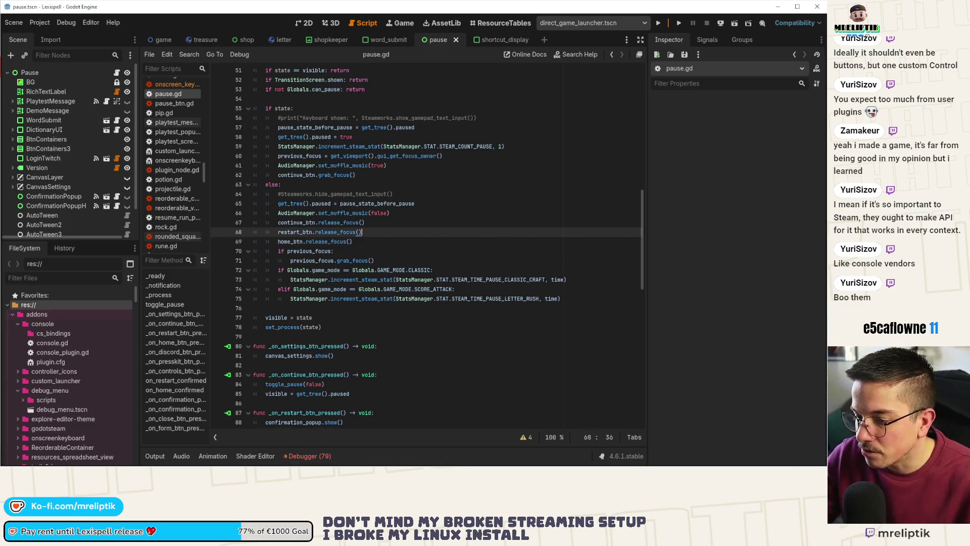
{"action": "left_click", "coordinate": [305, 23]}
- Run Lexispell, bring up its pause menu with Esc, then stop the game with F8
{"action": "left_click", "coordinate": [658, 23]}
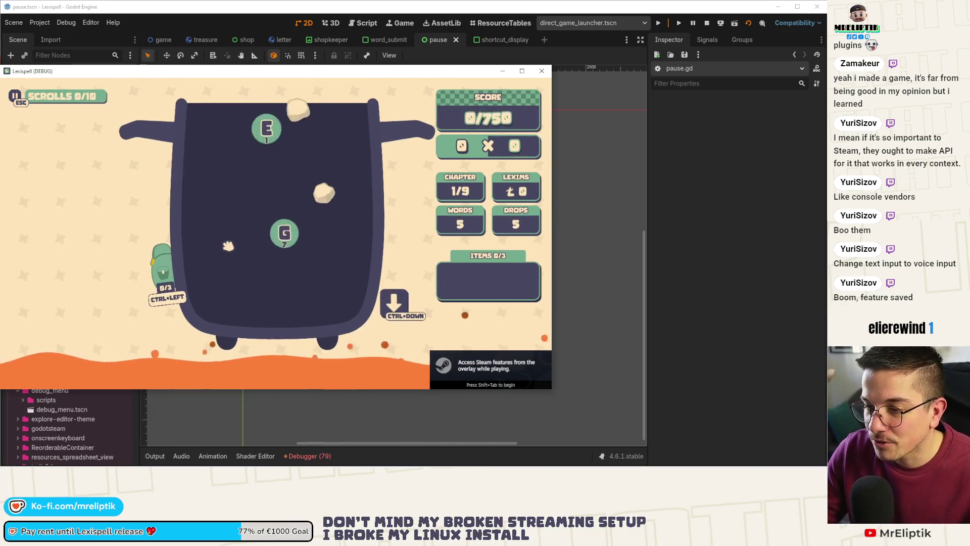
{"action": "key", "text": "Escape"}
{"action": "key", "text": "Escape"}
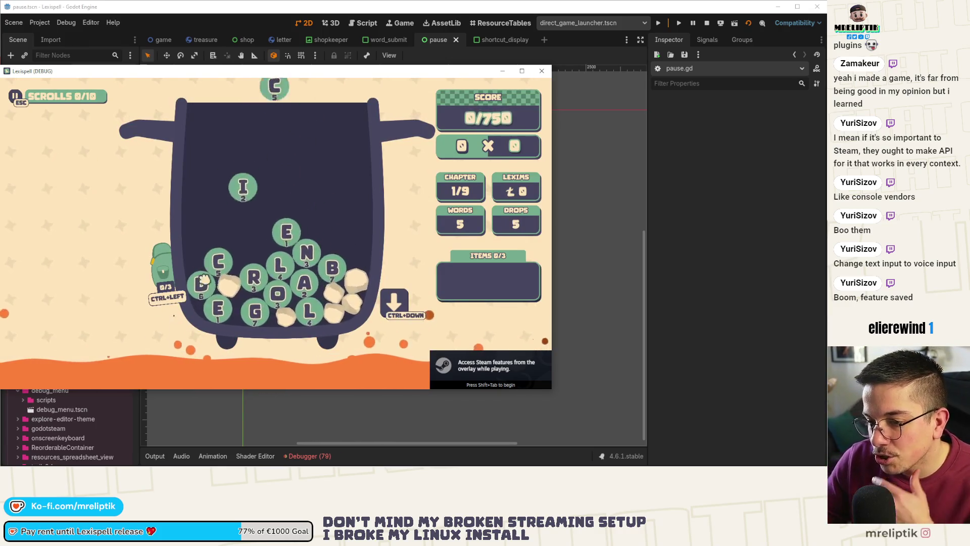
{"action": "mouse_move", "coordinate": [167, 271]}
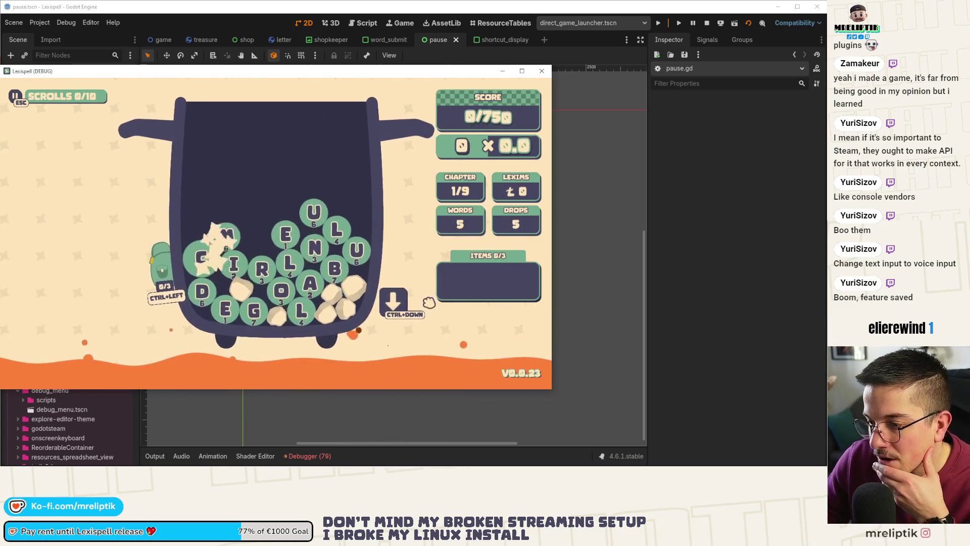
{"action": "key", "text": "F8"}
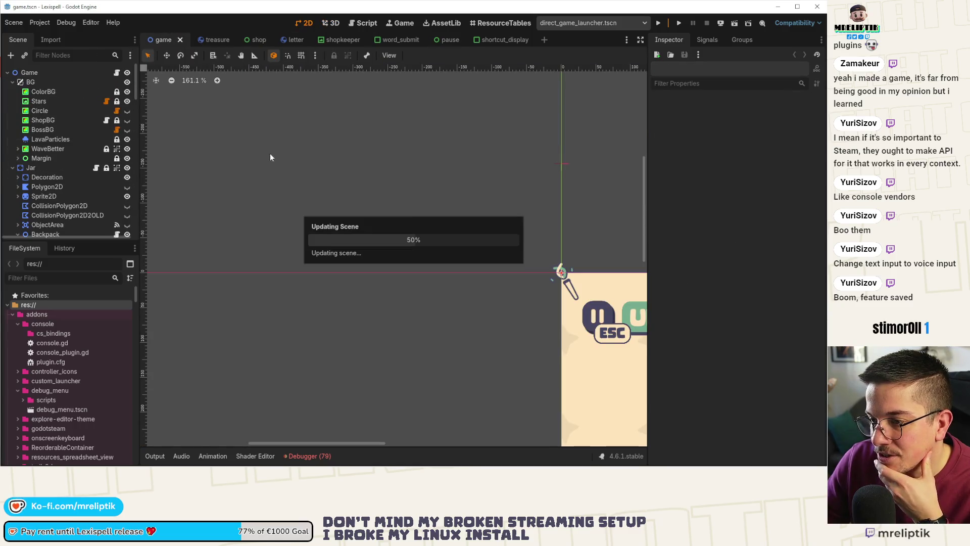
- Open shortcut_display.tscn in its own tab and select the IconAction node
{"action": "scroll", "coordinate": [286, 280], "scroll_direction": "down", "scroll_amount": 3}
{"action": "scroll", "coordinate": [287, 281], "scroll_direction": "up", "scroll_amount": 3}
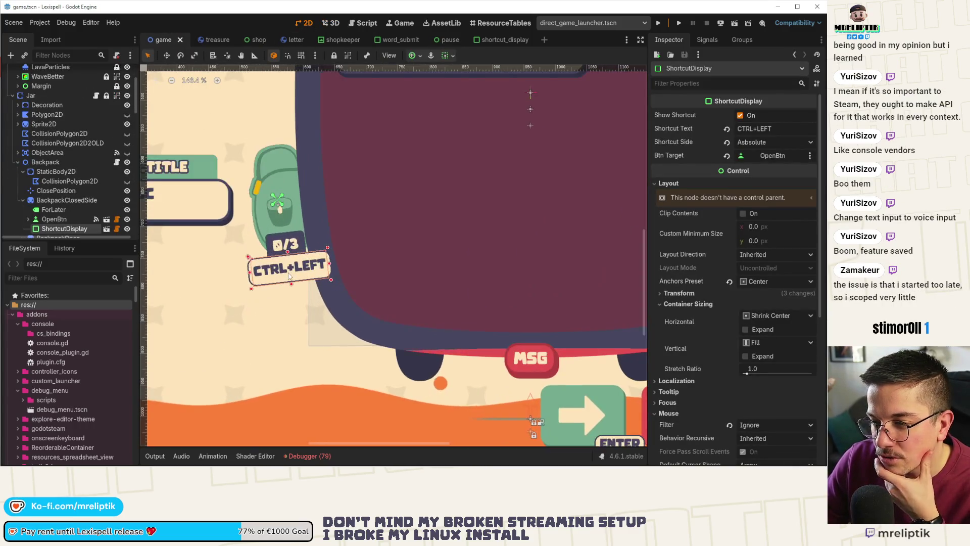
{"action": "scroll", "coordinate": [30, 187], "scroll_direction": "down", "scroll_amount": 2}
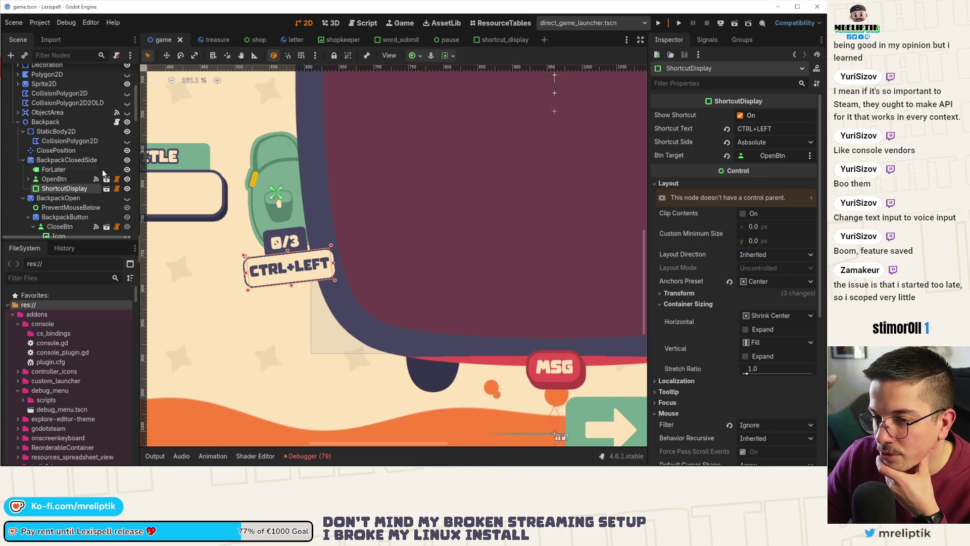
{"action": "scroll", "coordinate": [375, 262], "scroll_direction": "down", "scroll_amount": 3}
{"action": "scroll", "coordinate": [375, 262], "scroll_direction": "down", "scroll_amount": 2}
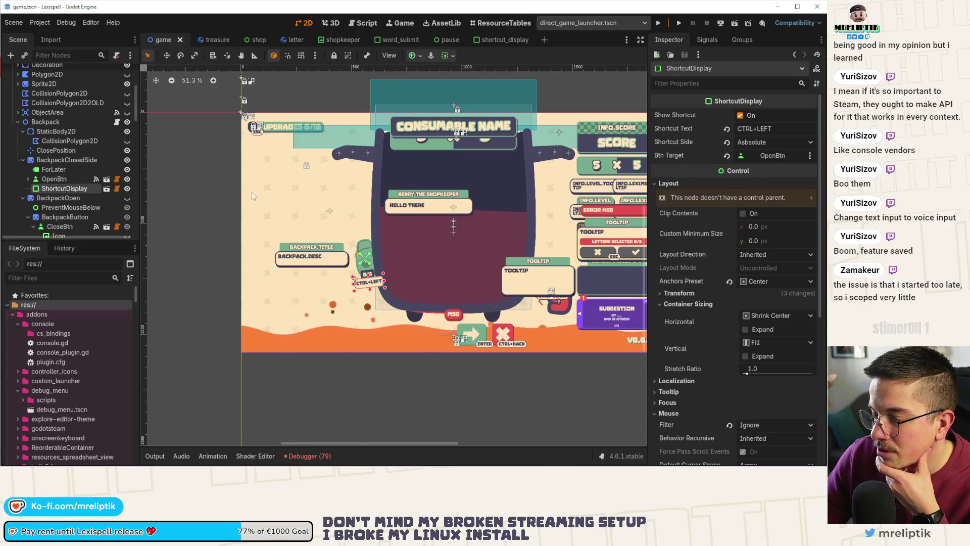
{"action": "left_click", "coordinate": [106, 189]}
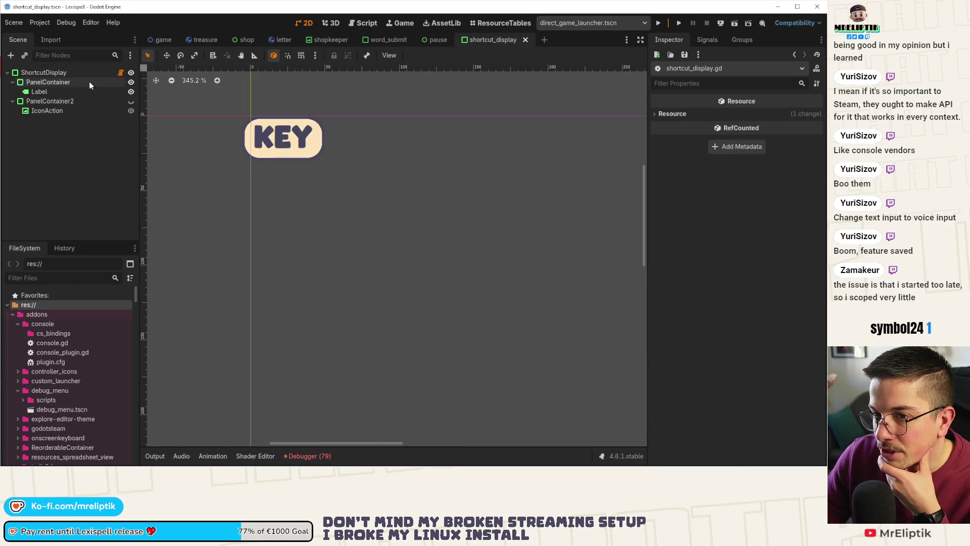
{"action": "left_click", "coordinate": [59, 112]}
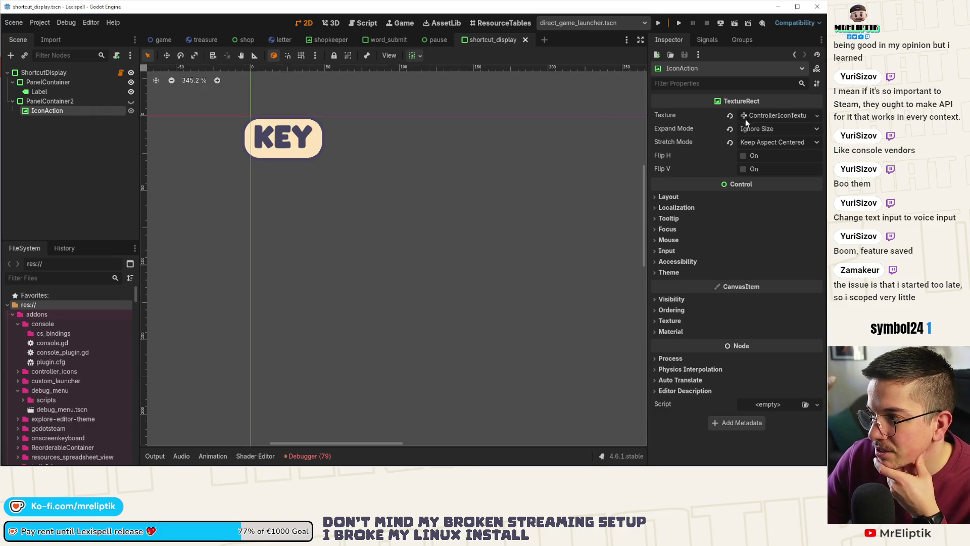
- Inspect IconAction's texture resource options and Text Rendering settings without changing anything
{"action": "left_click", "coordinate": [761, 116]}
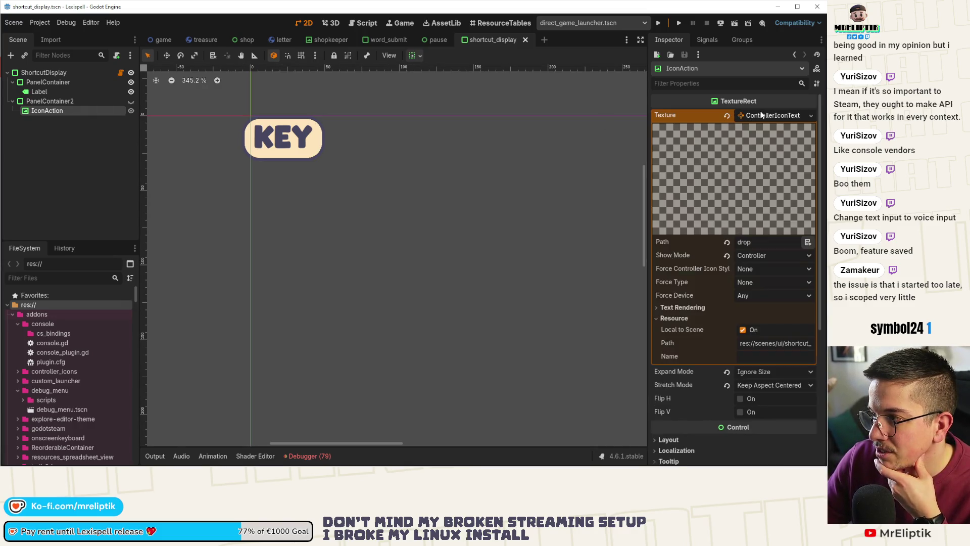
{"action": "left_click", "coordinate": [811, 115]}
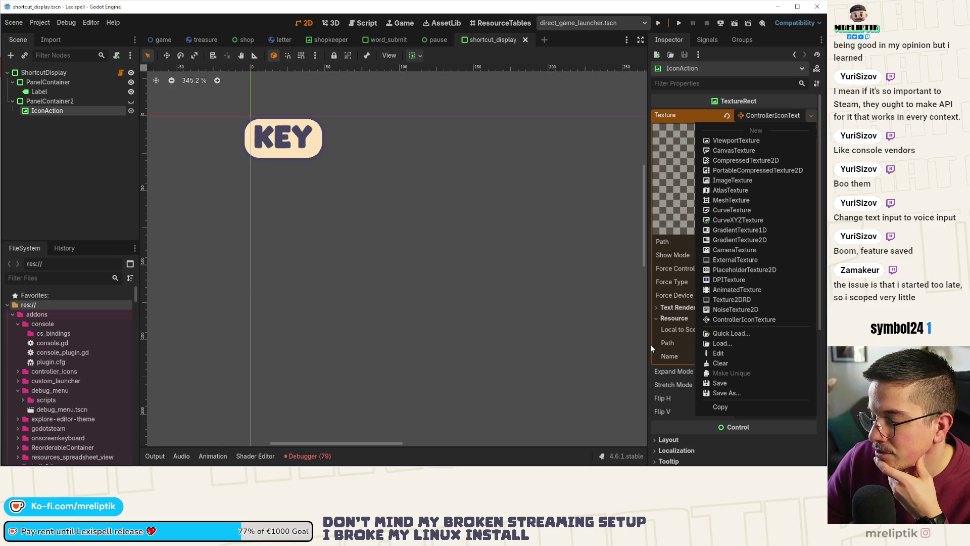
{"action": "left_click", "coordinate": [667, 328]}
{"action": "left_click", "coordinate": [677, 308]}
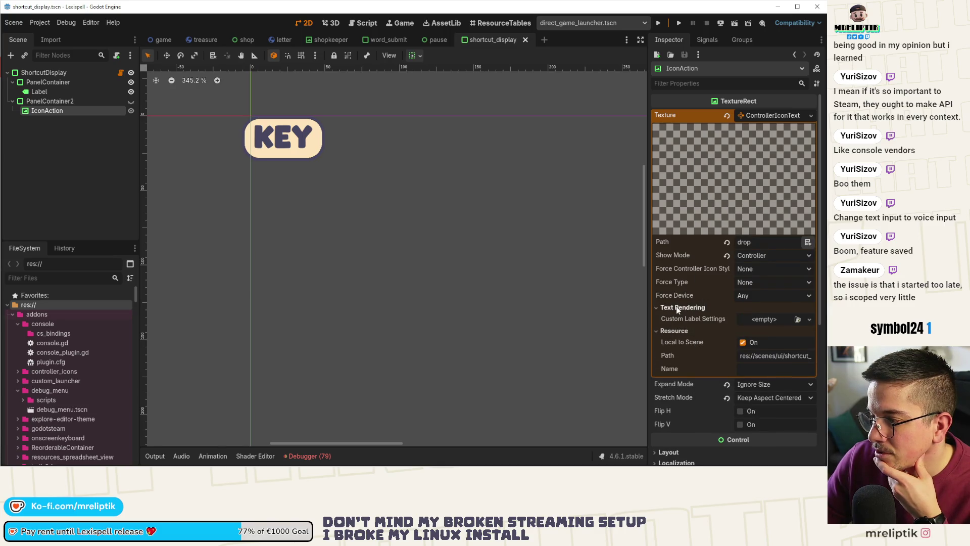
{"action": "left_click", "coordinate": [689, 309]}
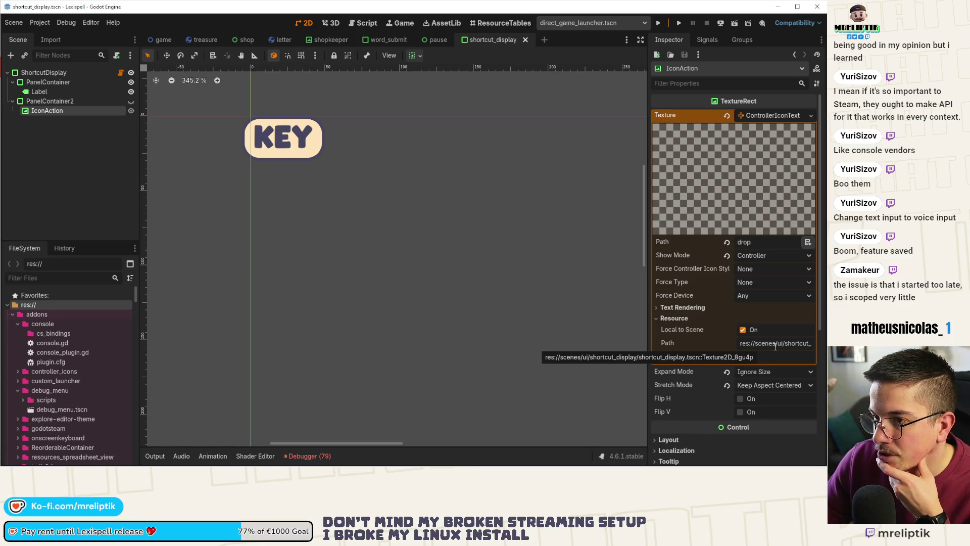
{"action": "left_click", "coordinate": [811, 116]}
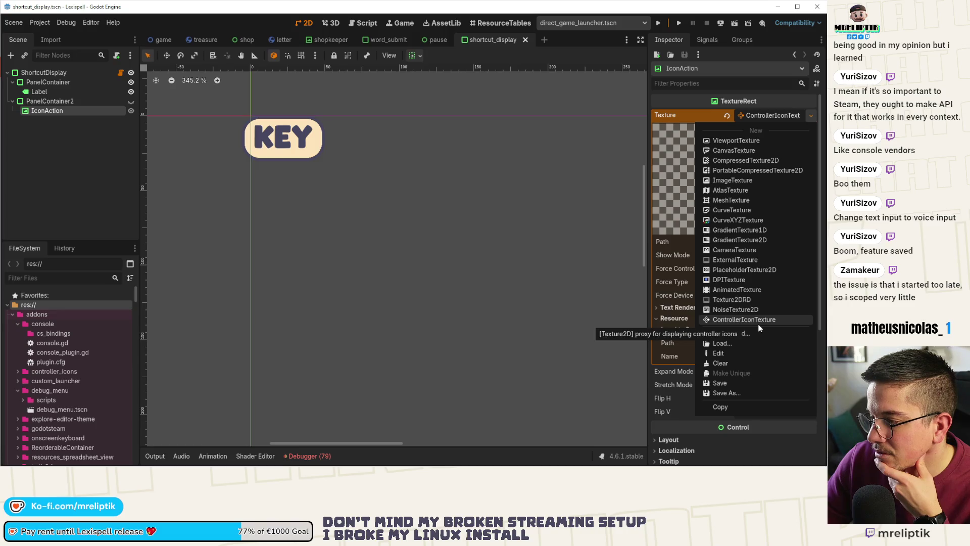
{"action": "left_click", "coordinate": [657, 362]}
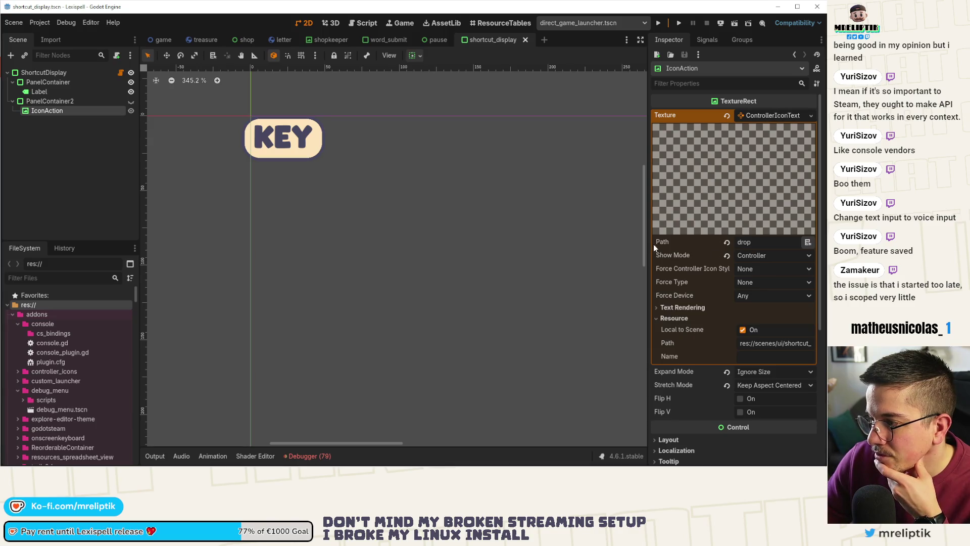
- Widen the Inspector, recheck Text Rendering, and open the ShortcutDisplay script
{"action": "left_click_drag", "start_coordinate": [650, 242], "coordinate": [580, 245]}
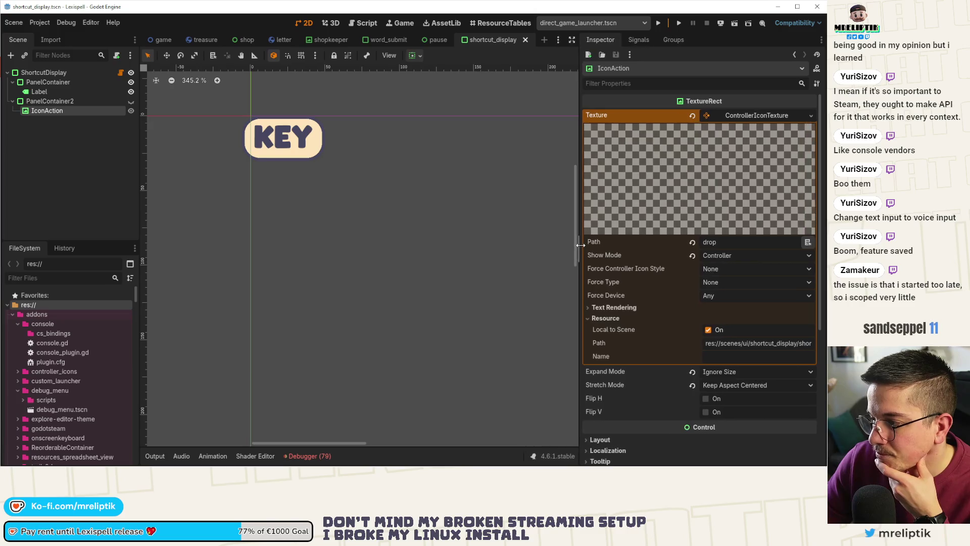
{"action": "left_click", "coordinate": [601, 305]}
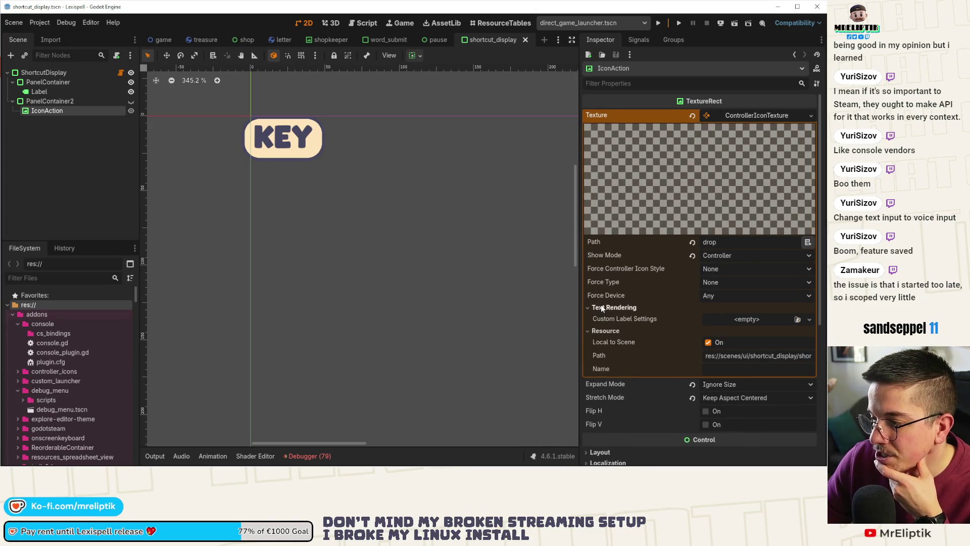
{"action": "left_click", "coordinate": [601, 305]}
{"action": "mouse_move", "coordinate": [625, 333]}
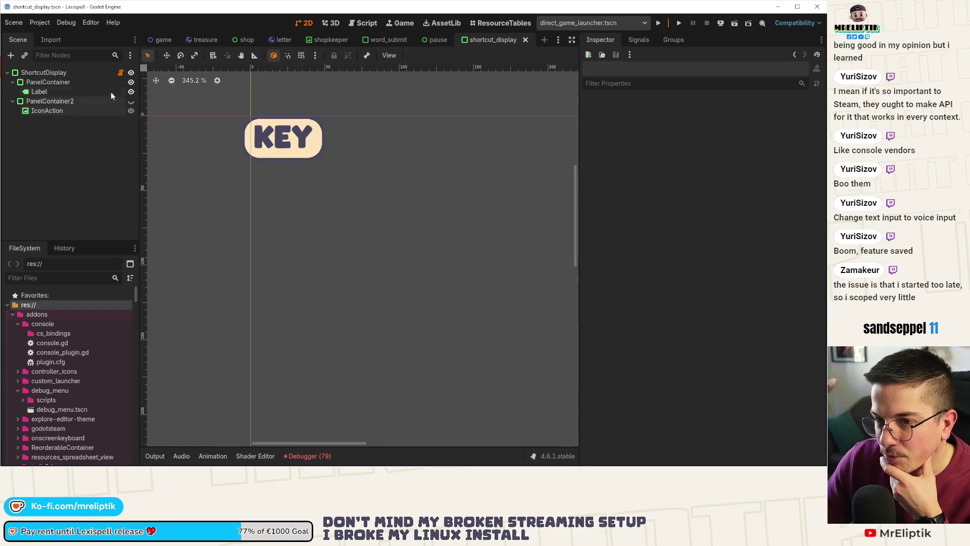
{"action": "left_click", "coordinate": [121, 73]}
{"action": "scroll", "coordinate": [328, 120], "scroll_direction": "up", "scroll_amount": 5}
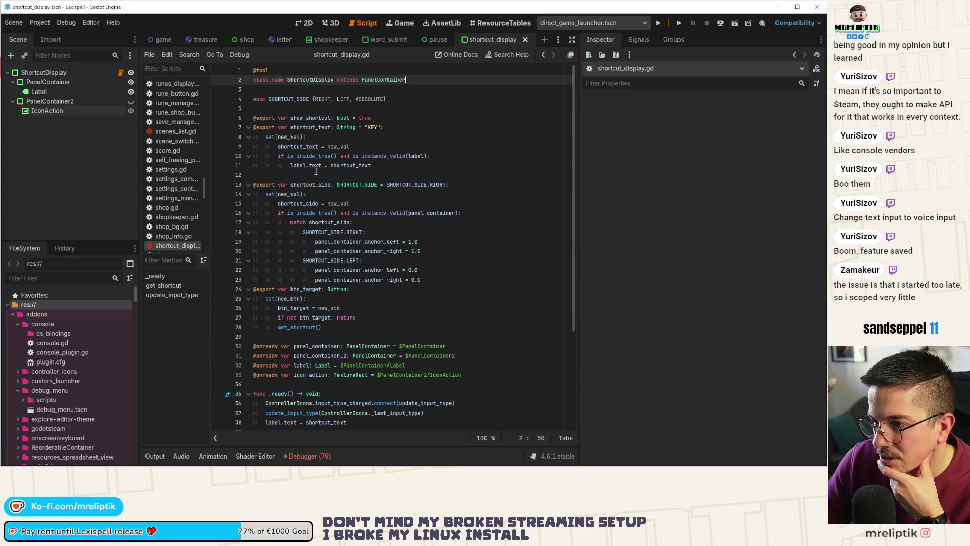
- Set a breakpoint on line 46 of shortcut_display.gd and launch Lexispell with Run Project
{"action": "left_click", "coordinate": [377, 165]}
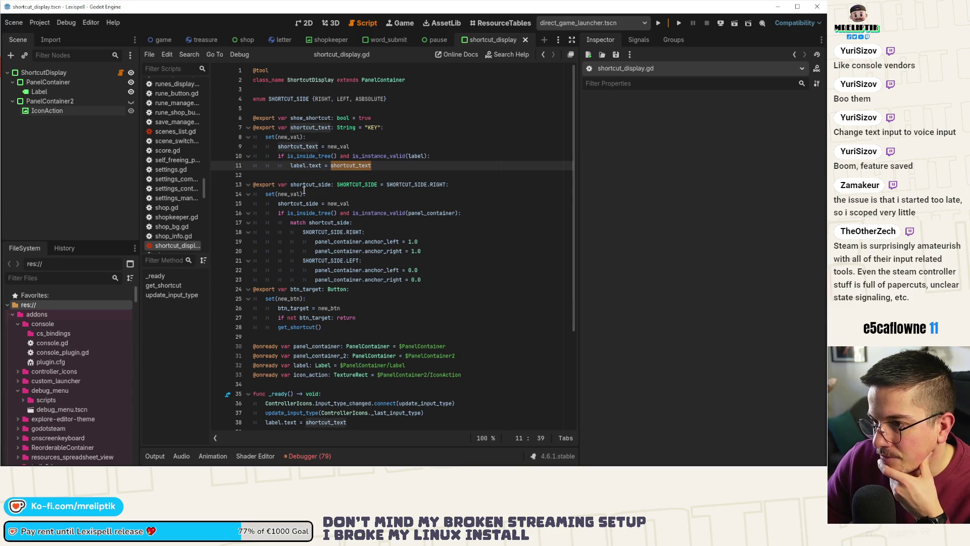
{"action": "scroll", "coordinate": [304, 190], "scroll_direction": "down", "scroll_amount": 4}
{"action": "double_click", "coordinate": [297, 195]}
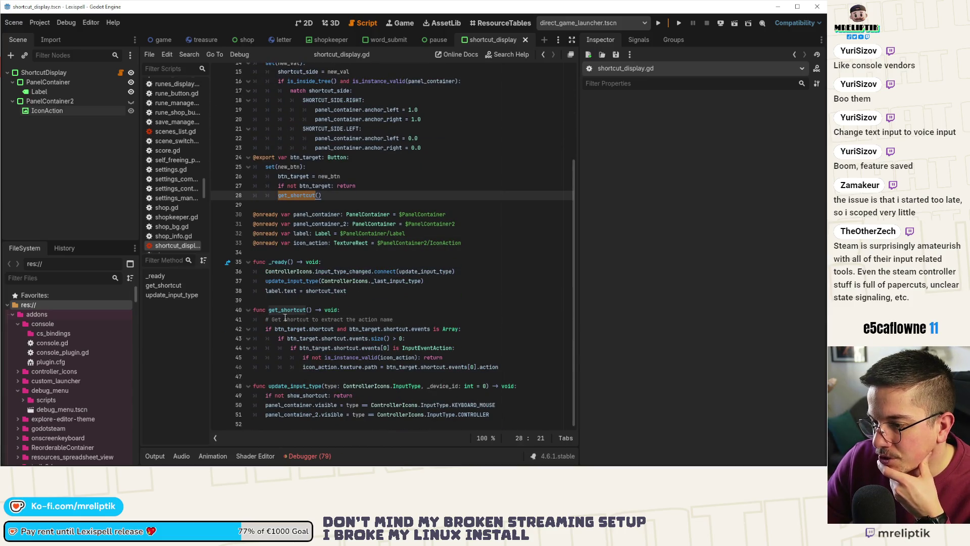
{"action": "left_click", "coordinate": [219, 369]}
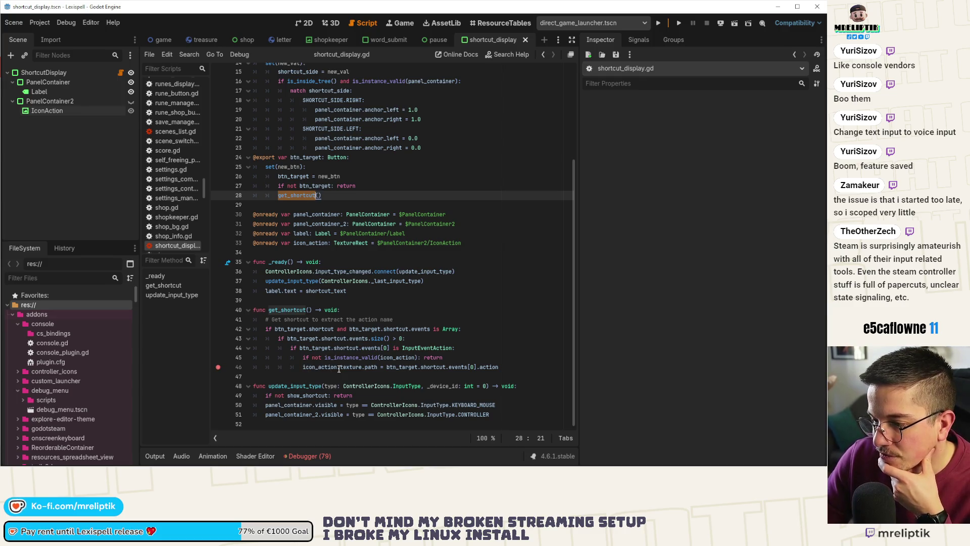
{"action": "scroll", "coordinate": [436, 316], "scroll_direction": "up", "scroll_amount": 4}
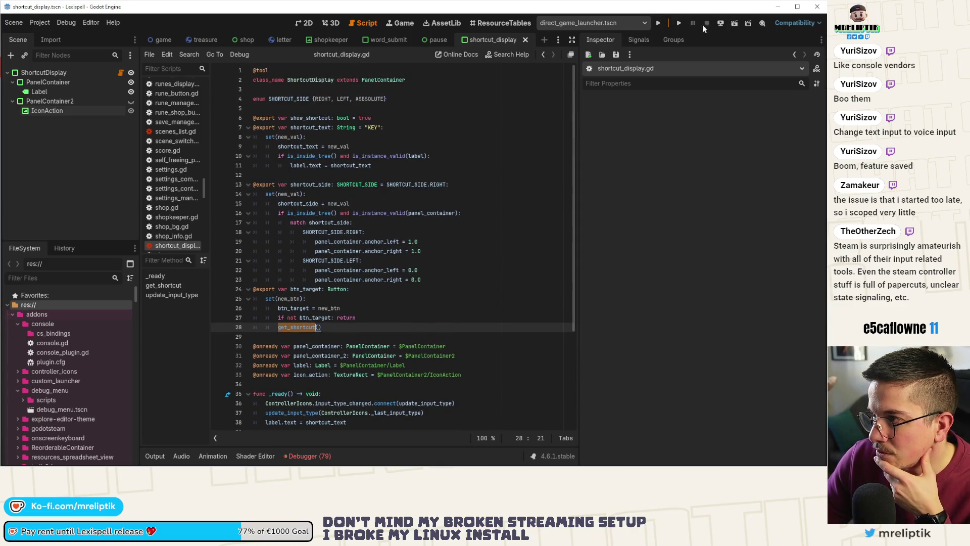
{"action": "left_click", "coordinate": [658, 23]}
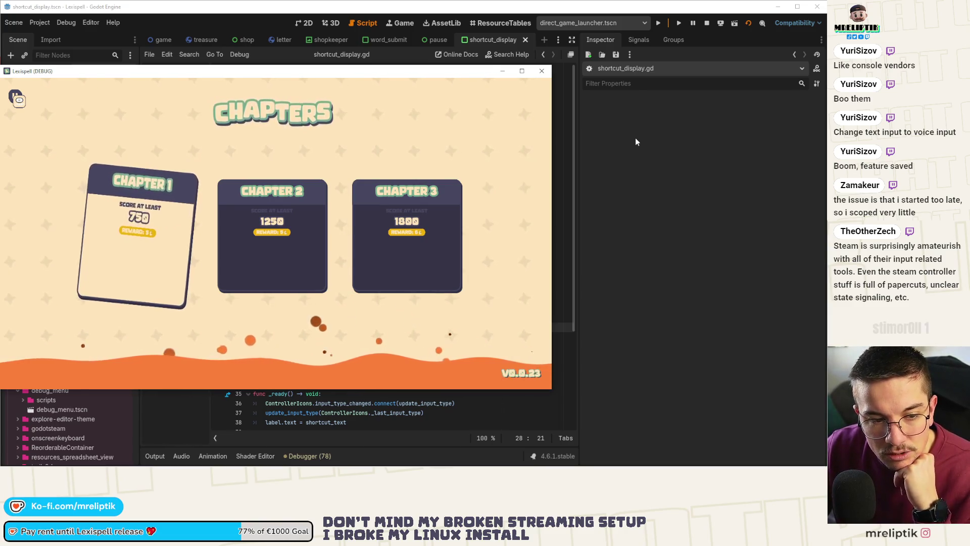
- Start Chapter 1 in the game and check the debugger's error list
{"action": "left_click", "coordinate": [91, 241]}
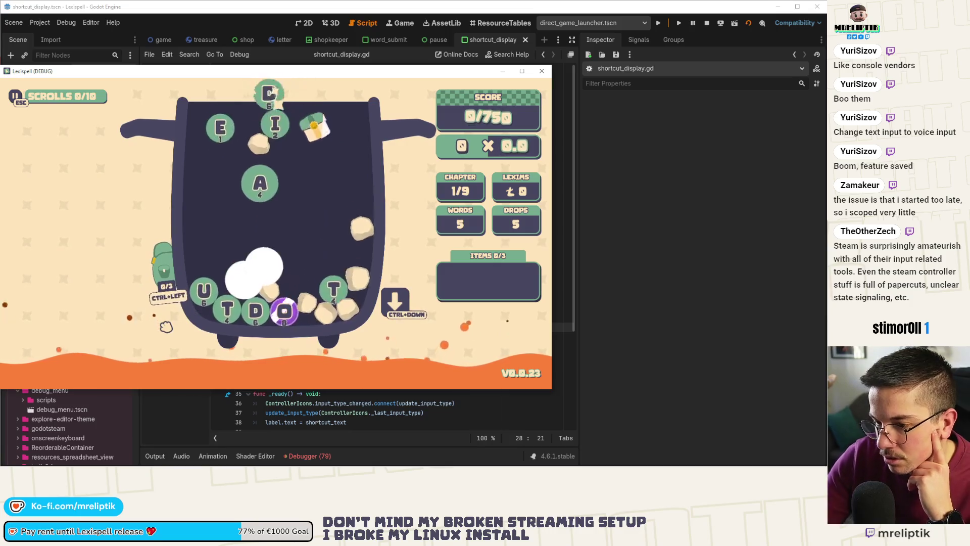
{"action": "left_click_drag", "start_coordinate": [203, 71], "coordinate": [207, 79]}
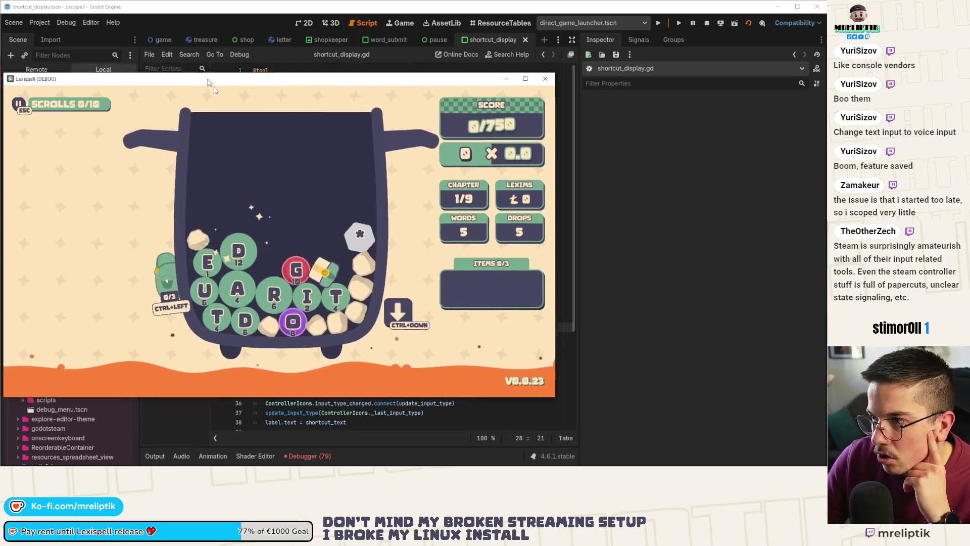
{"action": "scroll", "coordinate": [314, 297], "scroll_direction": "down", "scroll_amount": 4}
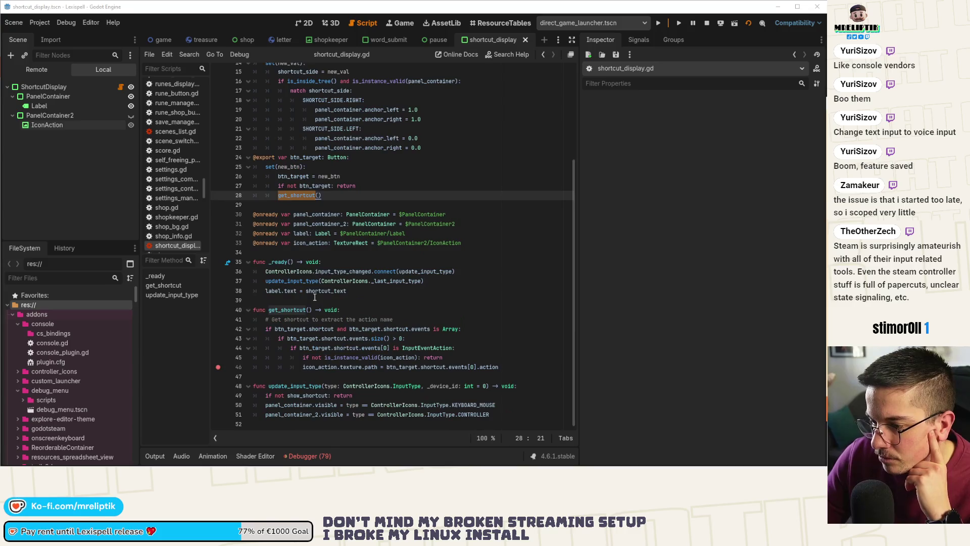
{"action": "left_click", "coordinate": [311, 457]}
{"action": "scroll", "coordinate": [316, 386], "scroll_direction": "down", "scroll_amount": 5}
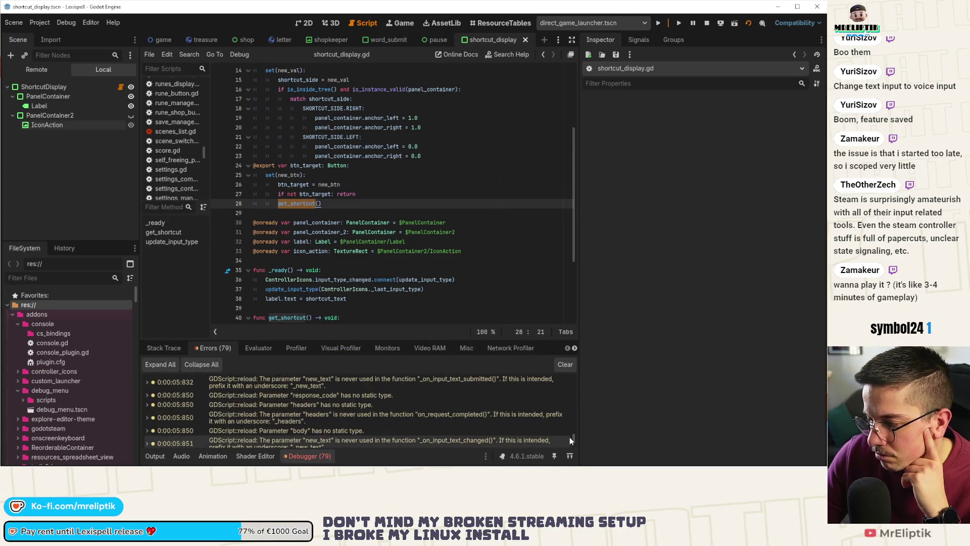
{"action": "left_click", "coordinate": [311, 456]}
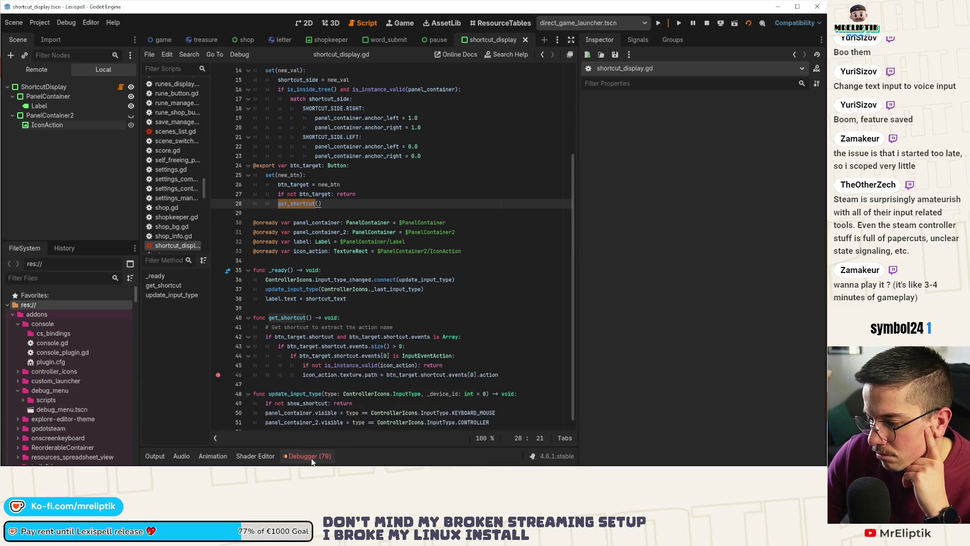
{"action": "left_click", "coordinate": [310, 456]}
- Toggle PanelContainer2's visibility in the 2D view, select IconAction, and reopen shortcut_display.gd
{"action": "key", "text": "ctrl+F1"}
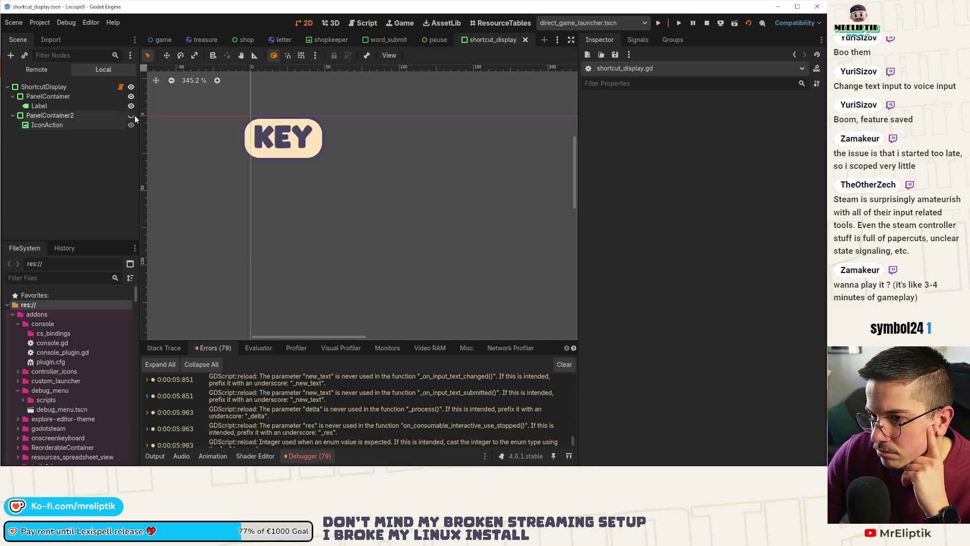
{"action": "left_click", "coordinate": [131, 116]}
{"action": "left_click", "coordinate": [69, 126]}
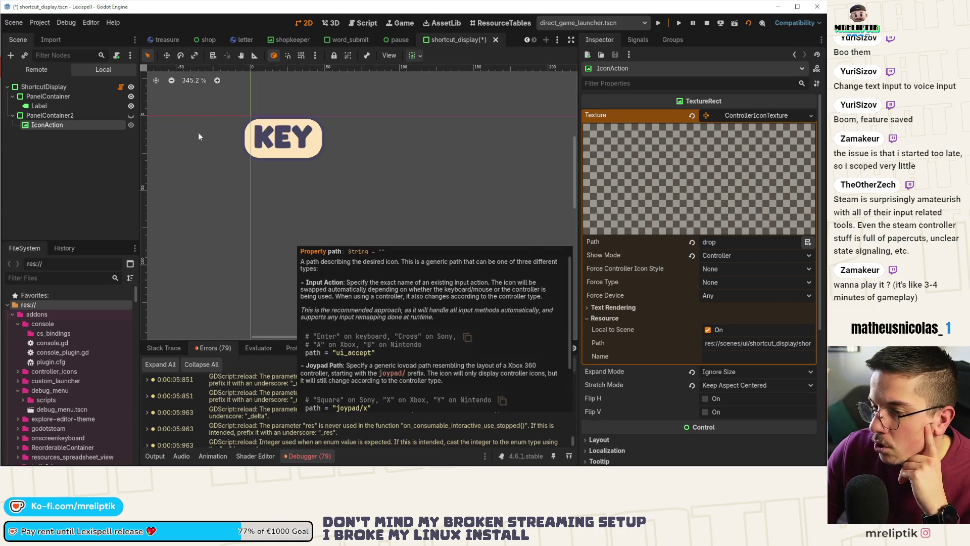
{"action": "left_click", "coordinate": [120, 88]}
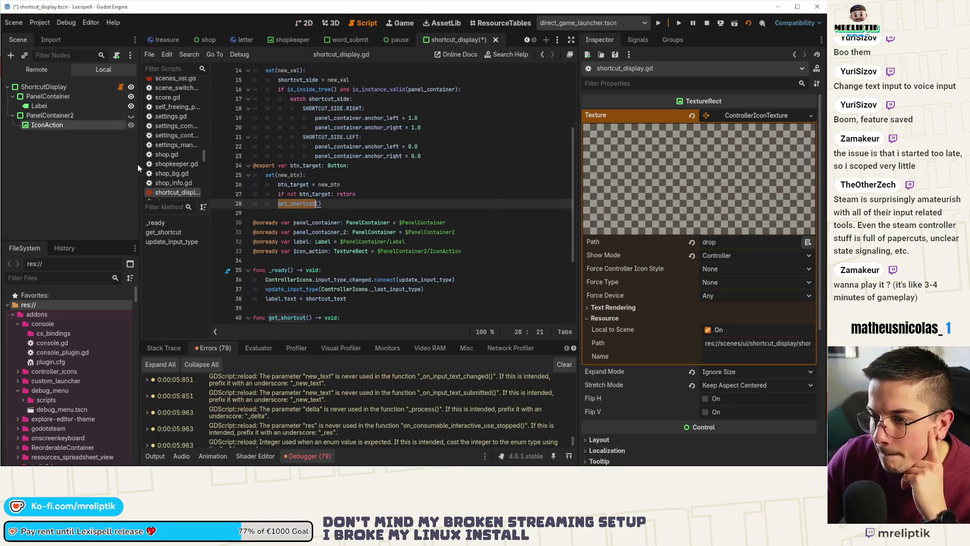
{"action": "scroll", "coordinate": [295, 201], "scroll_direction": "down", "scroll_amount": 2}
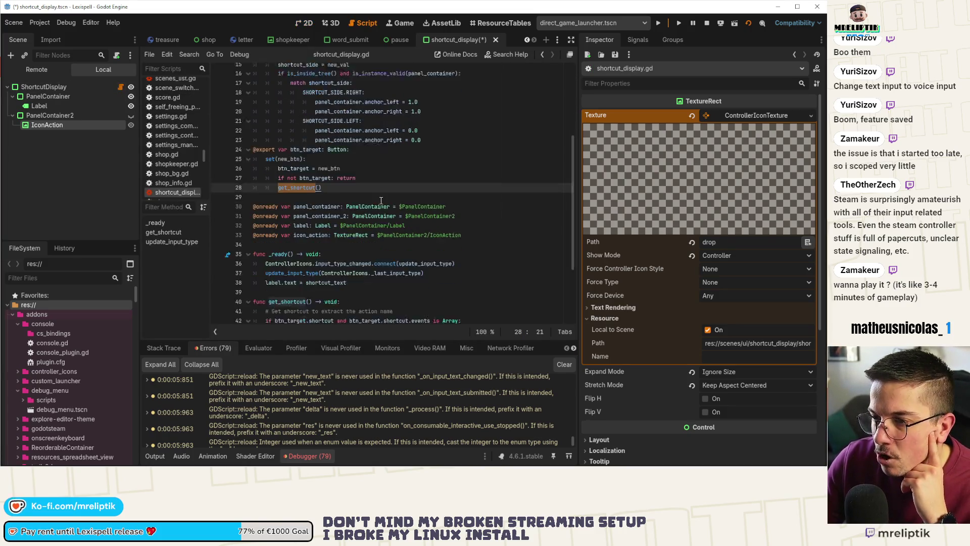
{"action": "left_click", "coordinate": [381, 137]}
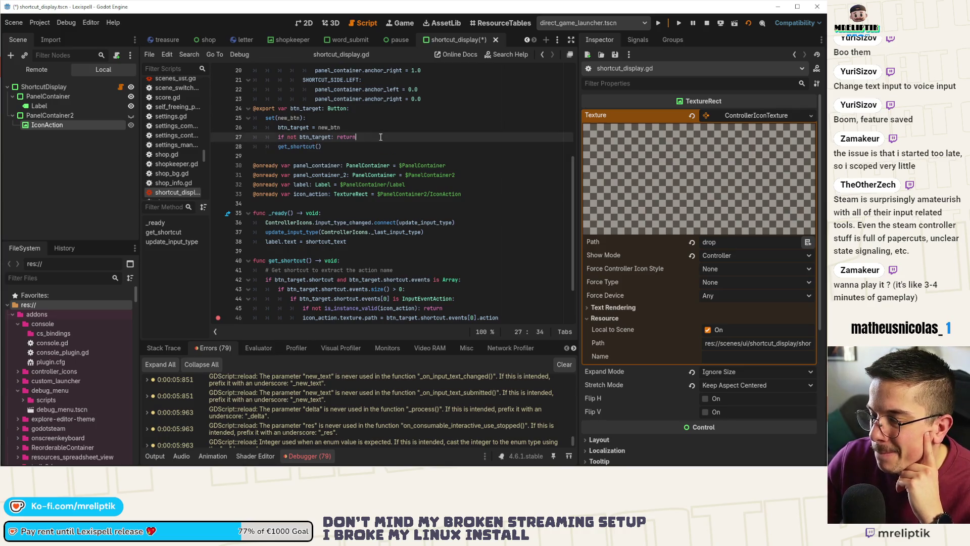
- Add a get_shortcut() call after line 38 in _ready, save, and rerun the game
{"action": "left_click", "coordinate": [361, 242]}
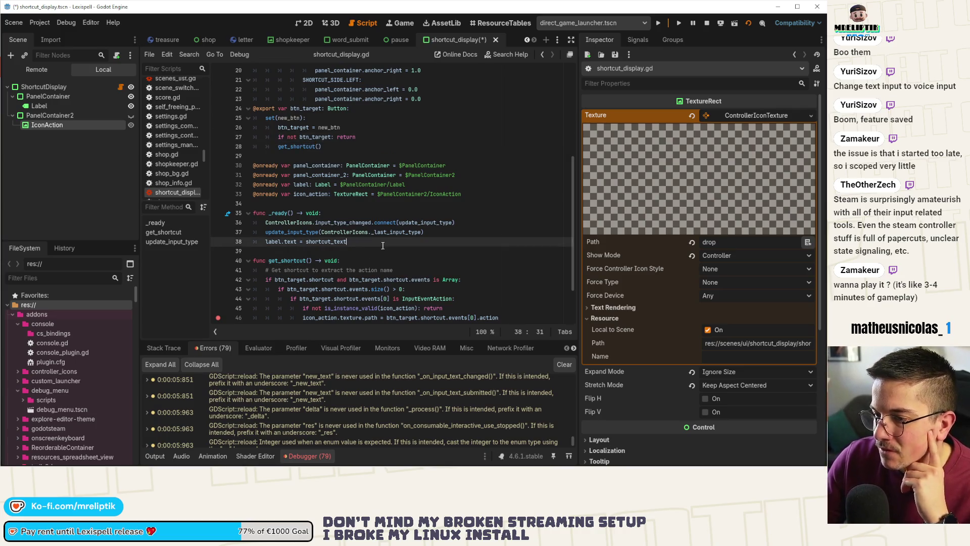
{"action": "key", "text": "Return"}
{"action": "type", "text": "get_sh"}
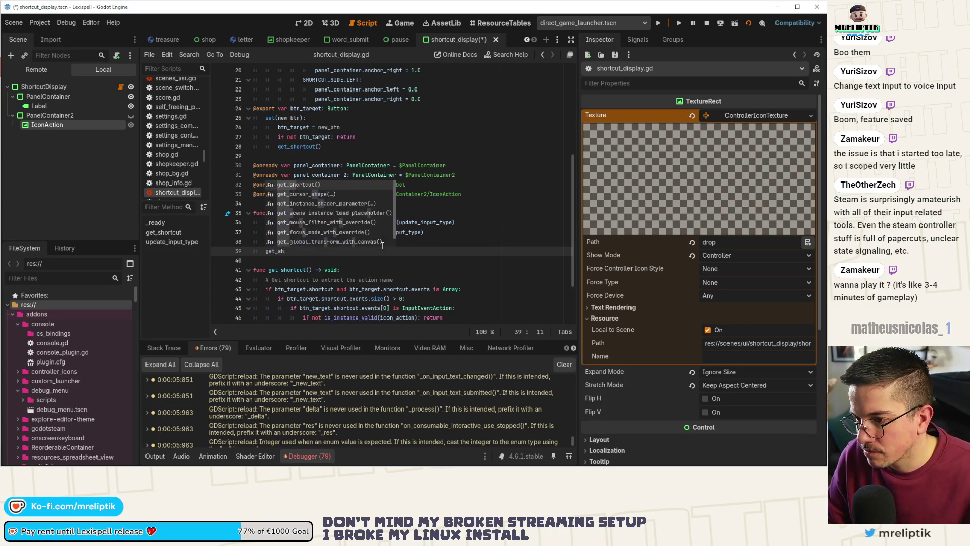
{"action": "key", "text": "Return"}
{"action": "key", "text": "ctrl+s"}
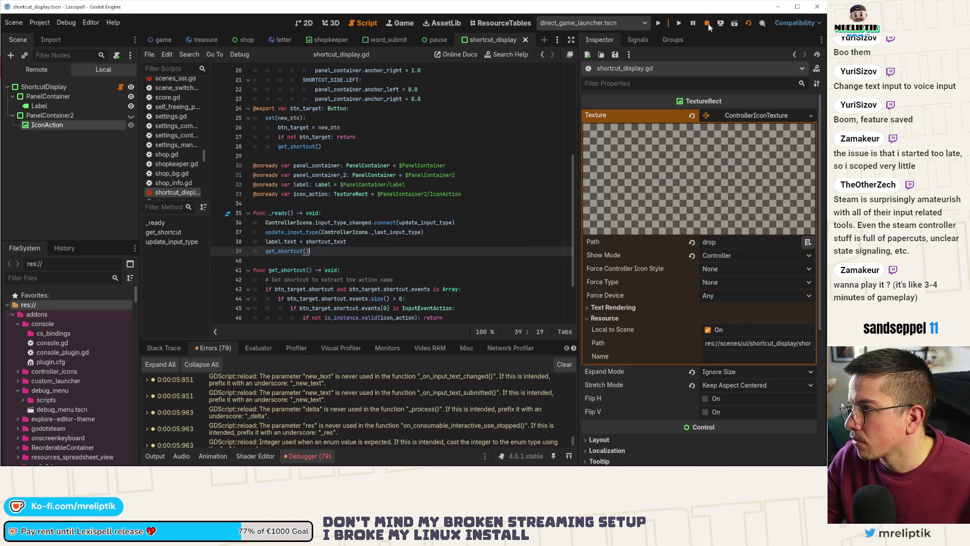
{"action": "left_click", "coordinate": [660, 23]}
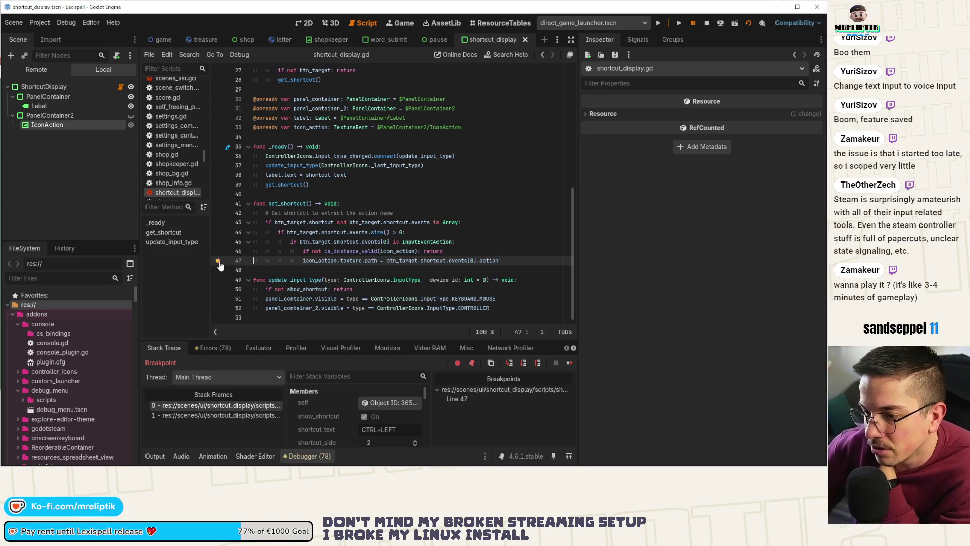
- Remove the line-47 breakpoint, continue execution, and close the Lexispell game window
{"action": "left_click", "coordinate": [219, 261]}
{"action": "left_click", "coordinate": [570, 362]}
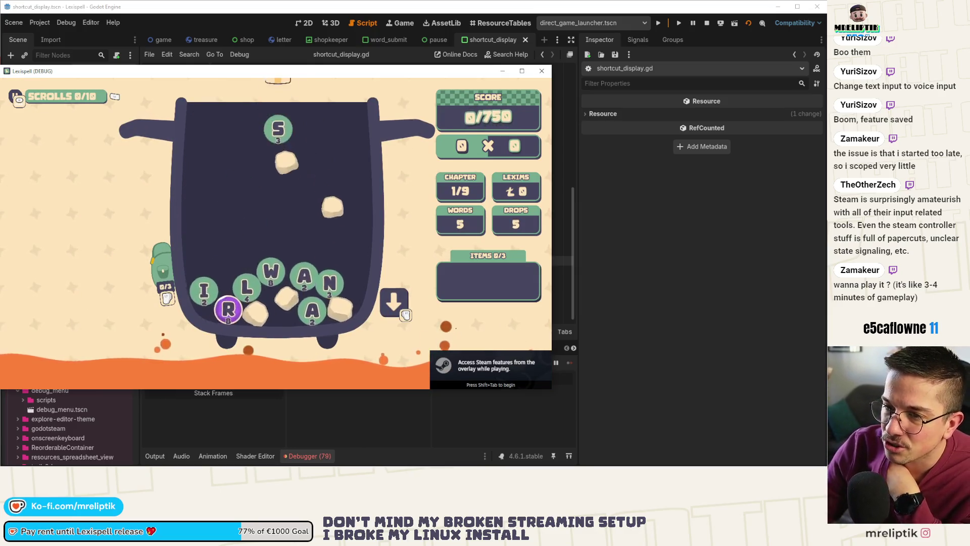
{"action": "left_click", "coordinate": [542, 72]}
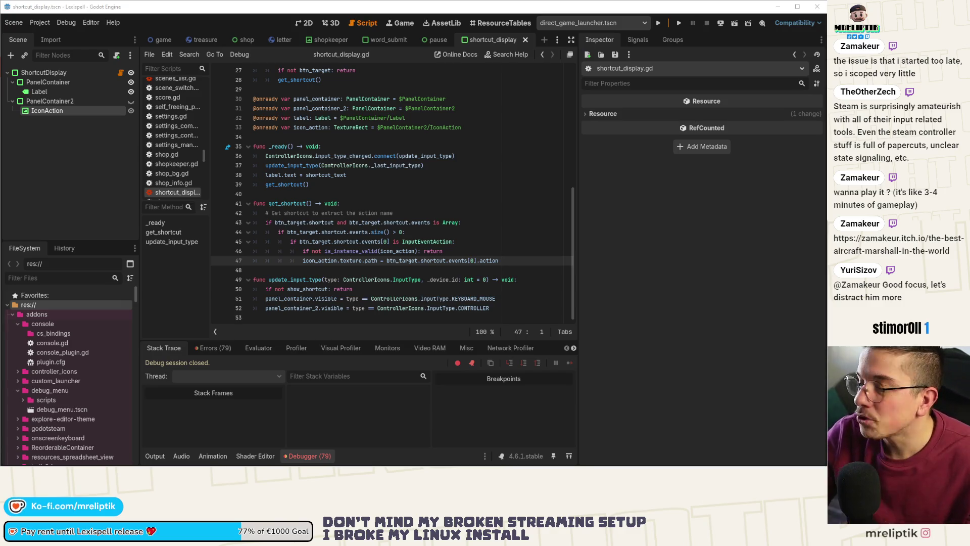
{"action": "key", "text": "alt+Tab"}
- Open Lexispell's itch.io analytics and highlight the 7d Impressions, Browser Plays and CTR figures
{"action": "double_click", "coordinate": [297, 68]}
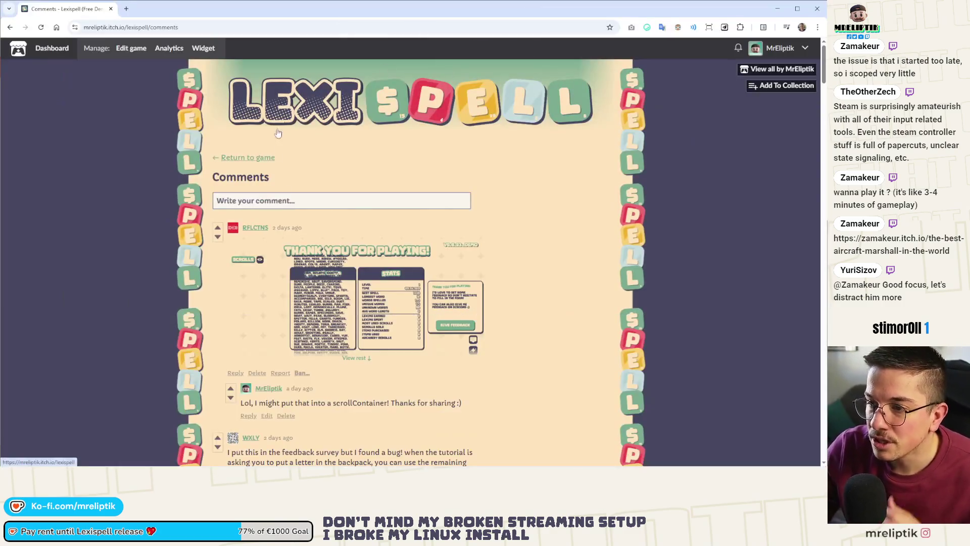
{"action": "left_click", "coordinate": [162, 52]}
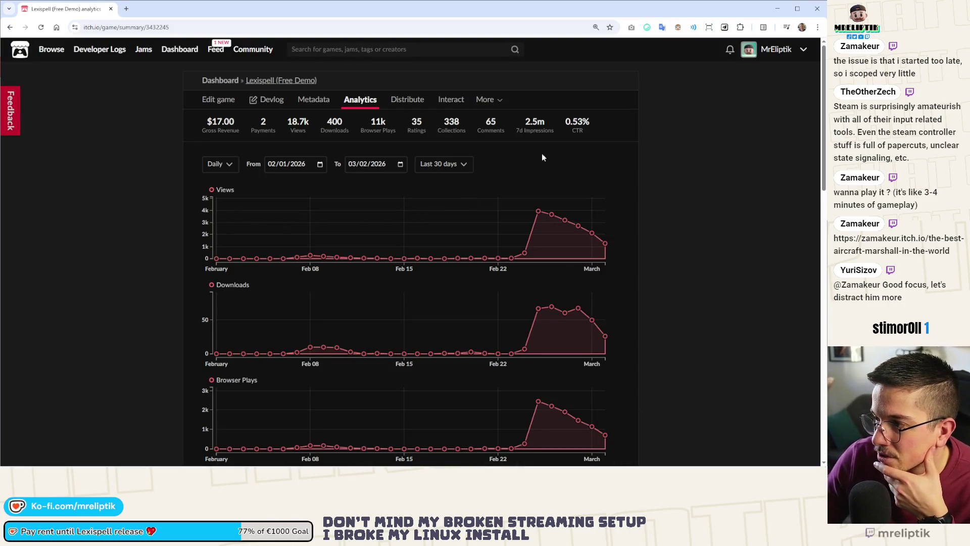
{"action": "left_click_drag", "start_coordinate": [524, 124], "coordinate": [561, 140]}
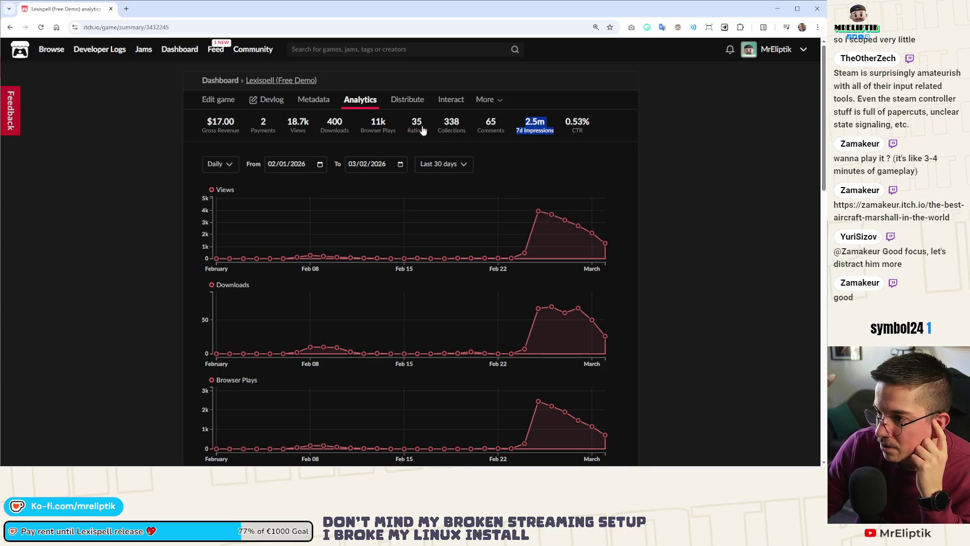
{"action": "left_click_drag", "start_coordinate": [370, 121], "coordinate": [393, 131]}
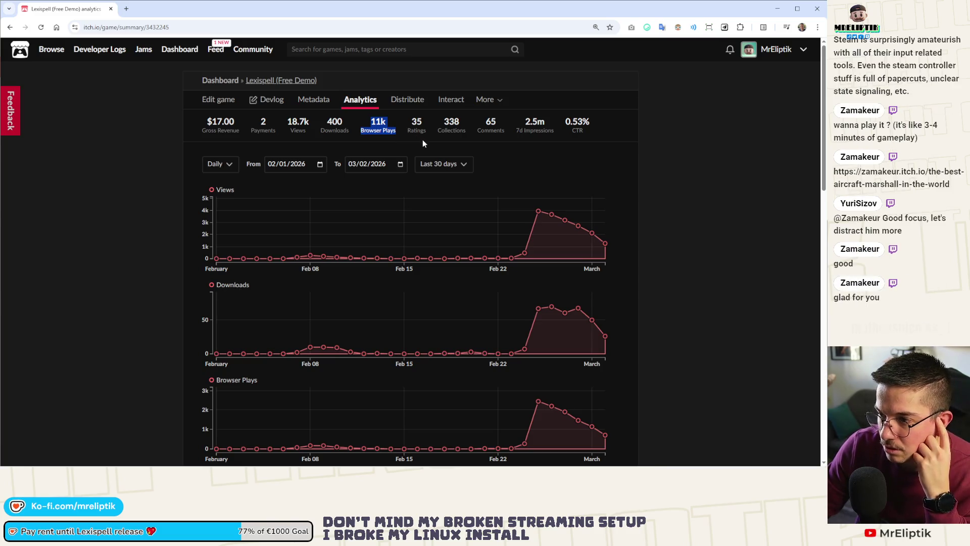
{"action": "left_click_drag", "start_coordinate": [498, 146], "coordinate": [614, 141]}
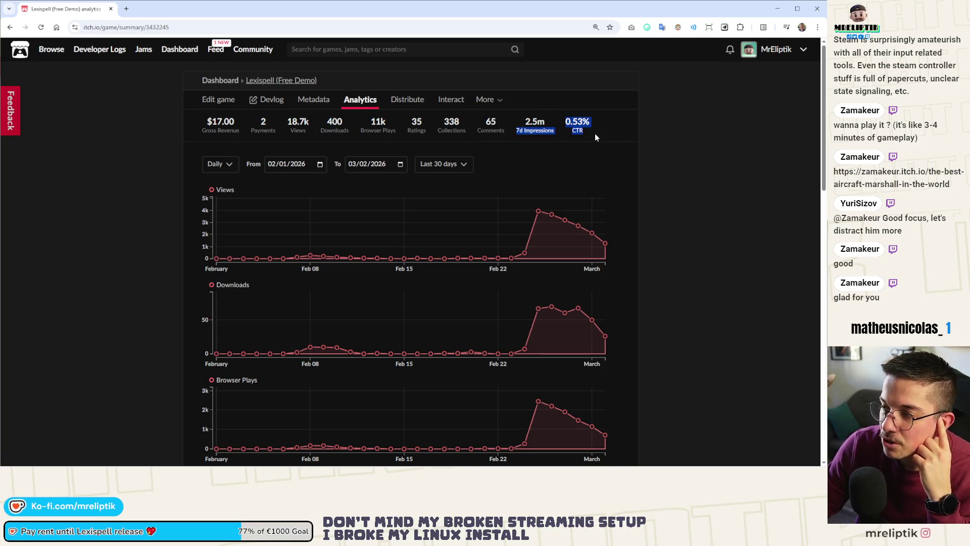
{"action": "left_click", "coordinate": [604, 129]}
{"action": "mouse_move", "coordinate": [584, 125]}
{"action": "left_mouse_down"}
{"action": "mouse_move", "coordinate": [566, 127]}
{"action": "mouse_move", "coordinate": [589, 136]}
{"action": "left_mouse_up"}
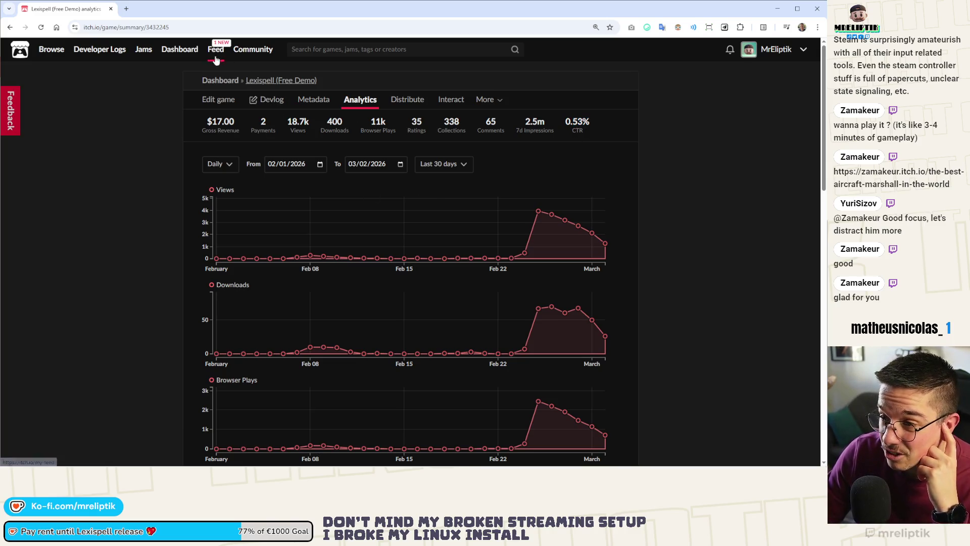
{"action": "left_click", "coordinate": [291, 81]}
- Scroll the Lexispell page, view the itch.io home page's Latest Featured Games, then return to Godot
{"action": "scroll", "coordinate": [426, 272], "scroll_direction": "down", "scroll_amount": 5}
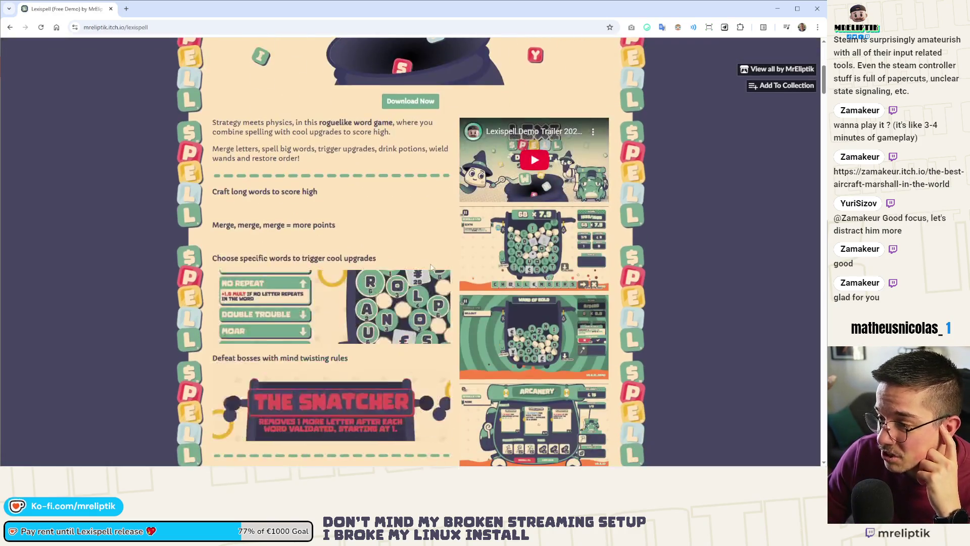
{"action": "scroll", "coordinate": [426, 272], "scroll_direction": "up", "scroll_amount": 5}
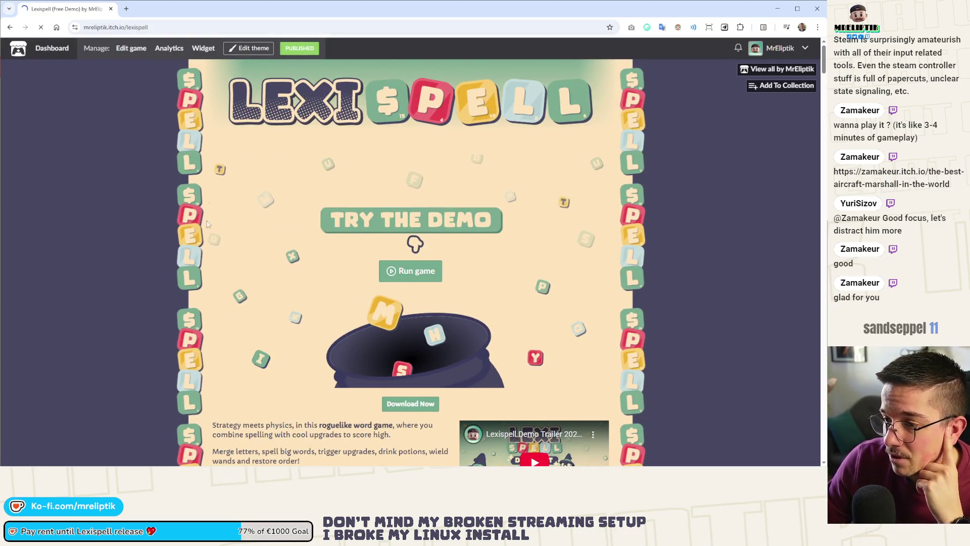
{"action": "left_click", "coordinate": [18, 50]}
{"action": "scroll", "coordinate": [184, 237], "scroll_direction": "down", "scroll_amount": 10}
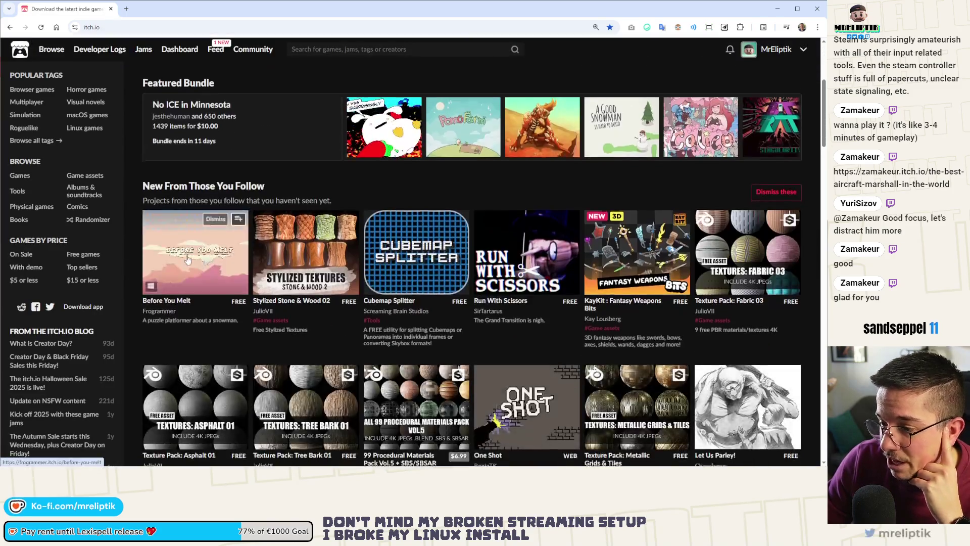
{"action": "scroll", "coordinate": [185, 262], "scroll_direction": "down", "scroll_amount": 3}
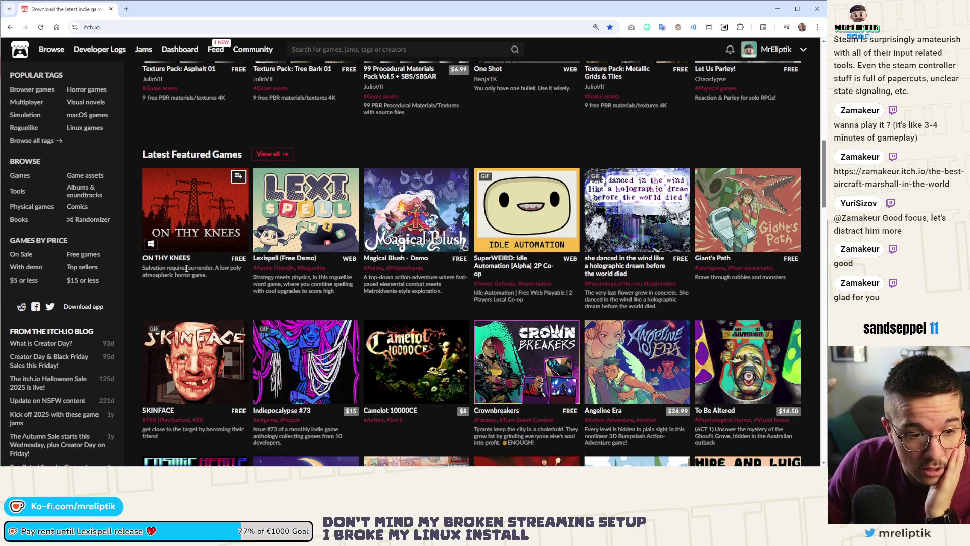
{"action": "left_click", "coordinate": [111, 8]}
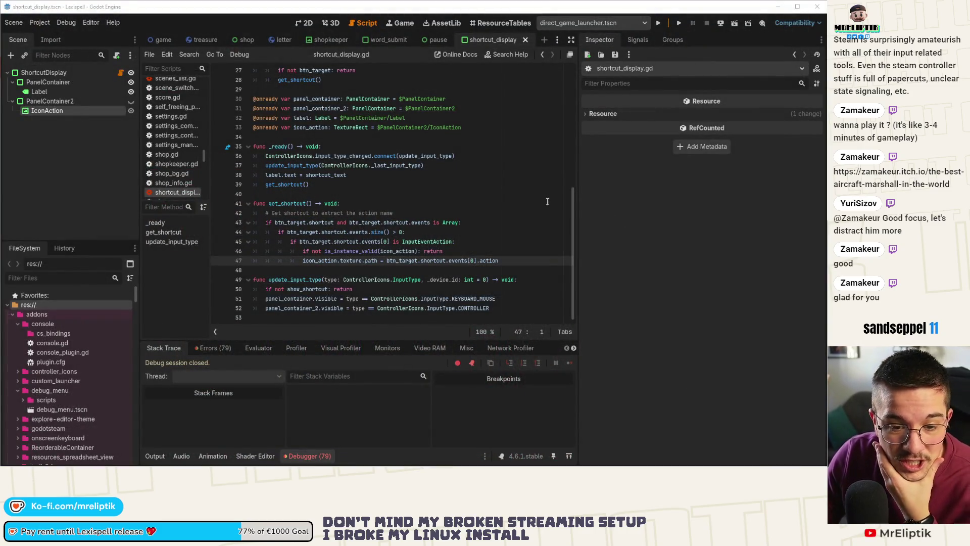
- Scroll through the 79 debugger errors, then collapse the bottom panel so shortcut_display.gd fills the editor
{"action": "left_click", "coordinate": [209, 347]}
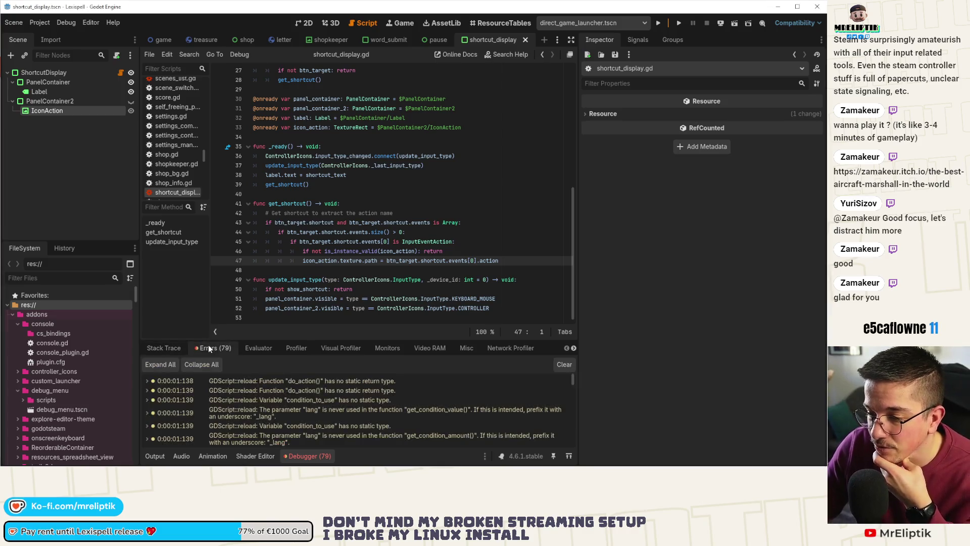
{"action": "scroll", "coordinate": [266, 405], "scroll_direction": "down", "scroll_amount": 5}
{"action": "left_click_drag", "start_coordinate": [573, 401], "coordinate": [573, 434]}
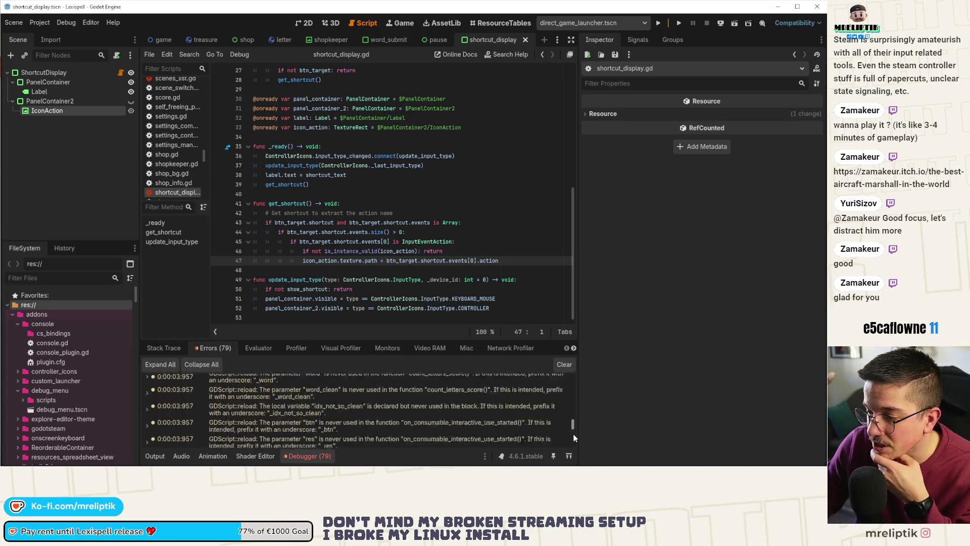
{"action": "left_click", "coordinate": [156, 455]}
{"action": "left_click", "coordinate": [156, 455]}
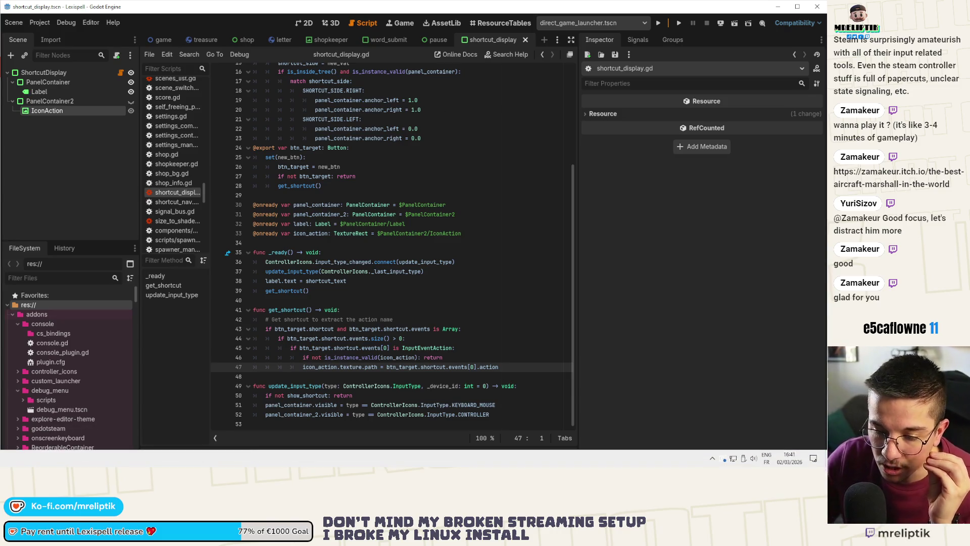
{"action": "key", "text": "alt+Tab"}
- Stage the shortcut_display.gd diff and commit it with the message 'call on ready to update'
{"action": "left_click", "coordinate": [83, 123]}
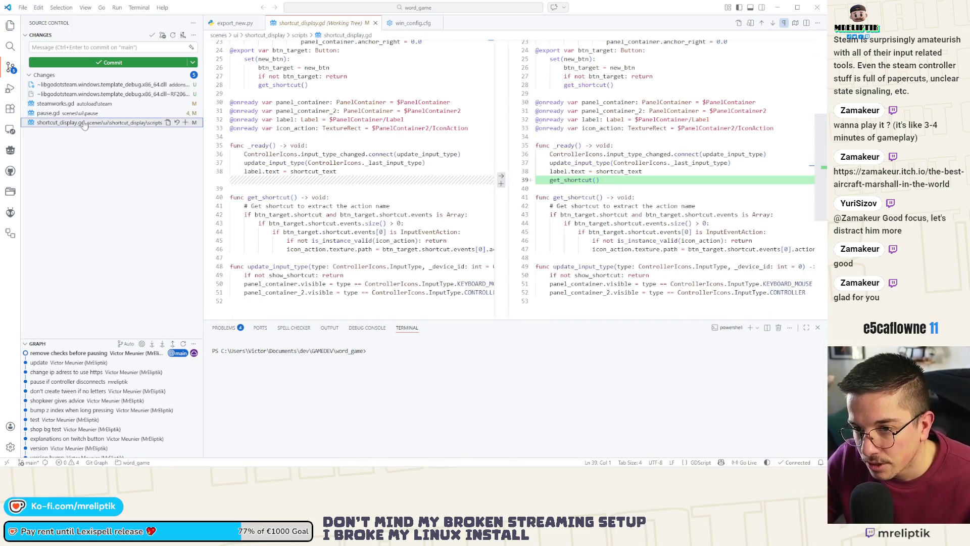
{"action": "left_click", "coordinate": [185, 122]}
{"action": "left_click", "coordinate": [96, 46]}
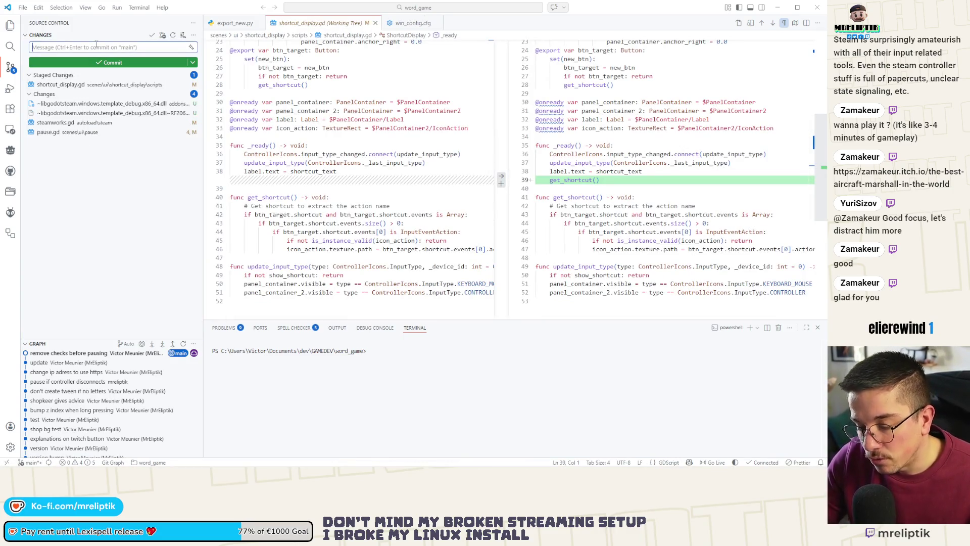
{"action": "type", "text": "call"}
{"action": "key", "text": "BackSpace"}
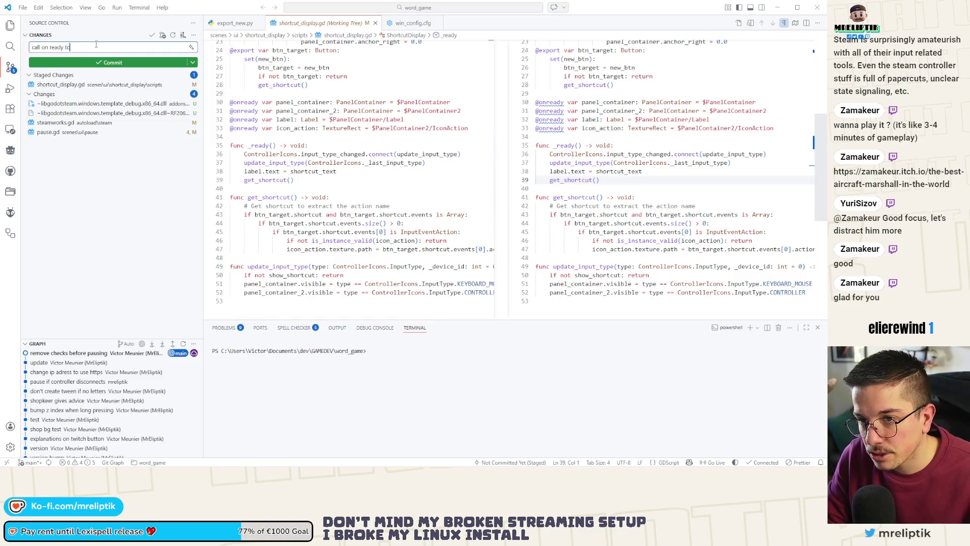
{"action": "type", "text": "u"}
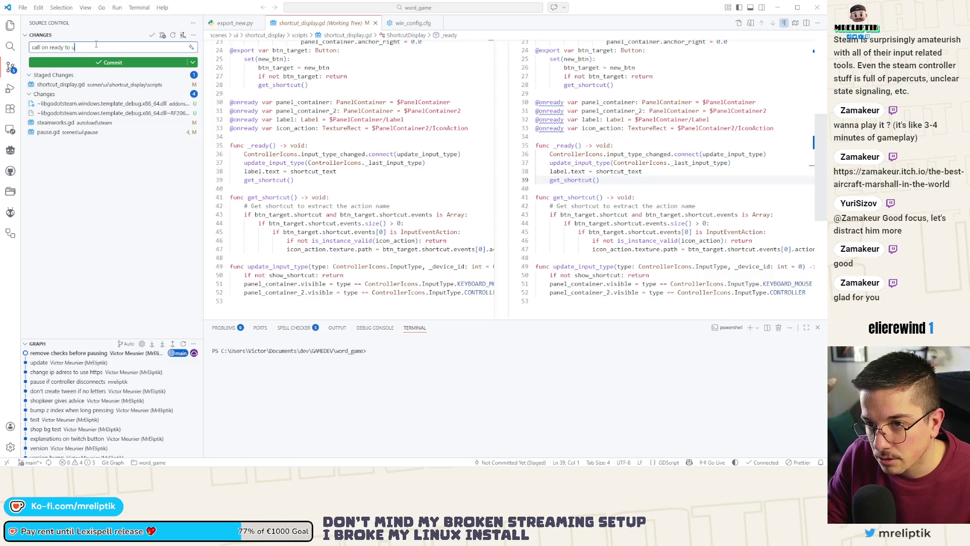
{"action": "type", "text": "pdate"}
{"action": "key", "text": "ctrl+Return"}
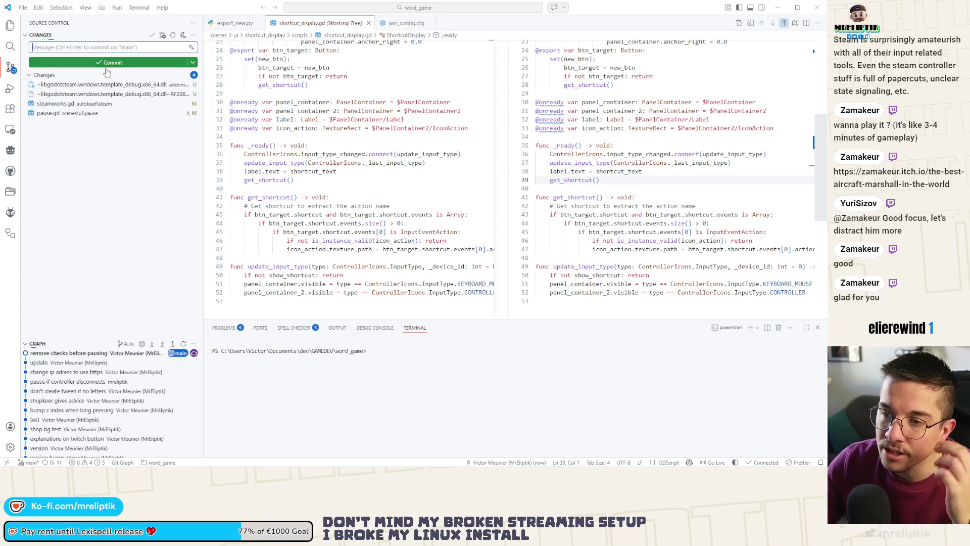
{"action": "left_click", "coordinate": [64, 115]}
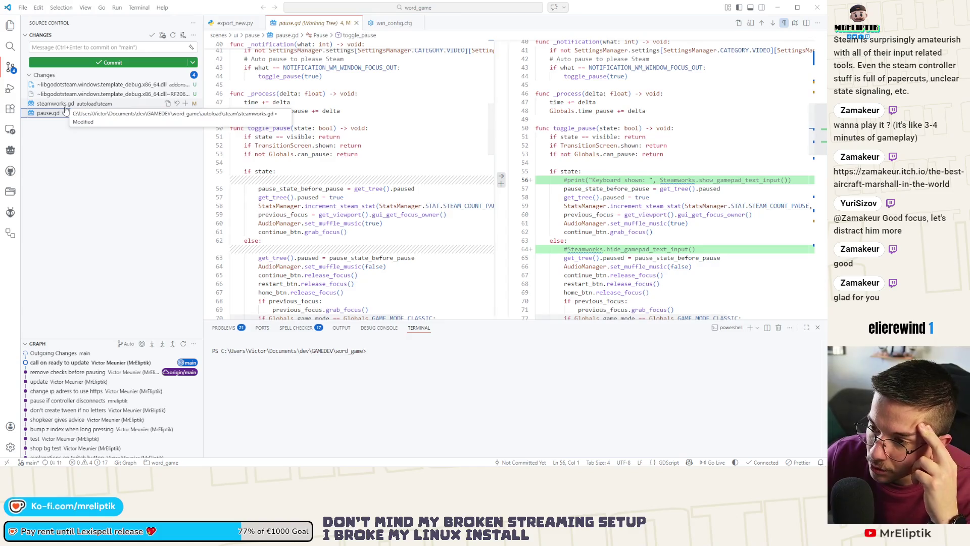
- Review the pending diffs for steamworks.gd and pause.gd in Source Control
{"action": "left_click", "coordinate": [65, 106]}
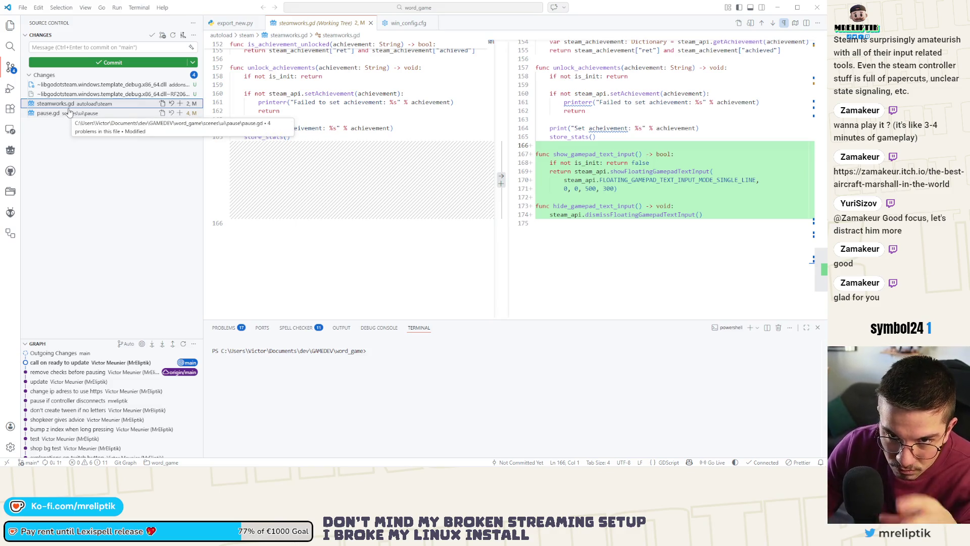
{"action": "left_click", "coordinate": [83, 141]}
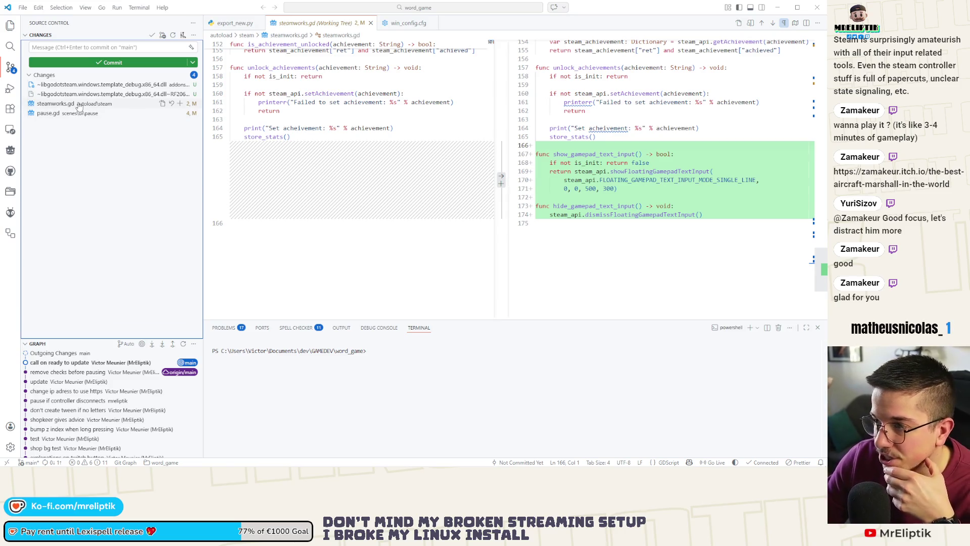
{"action": "left_click", "coordinate": [79, 115]}
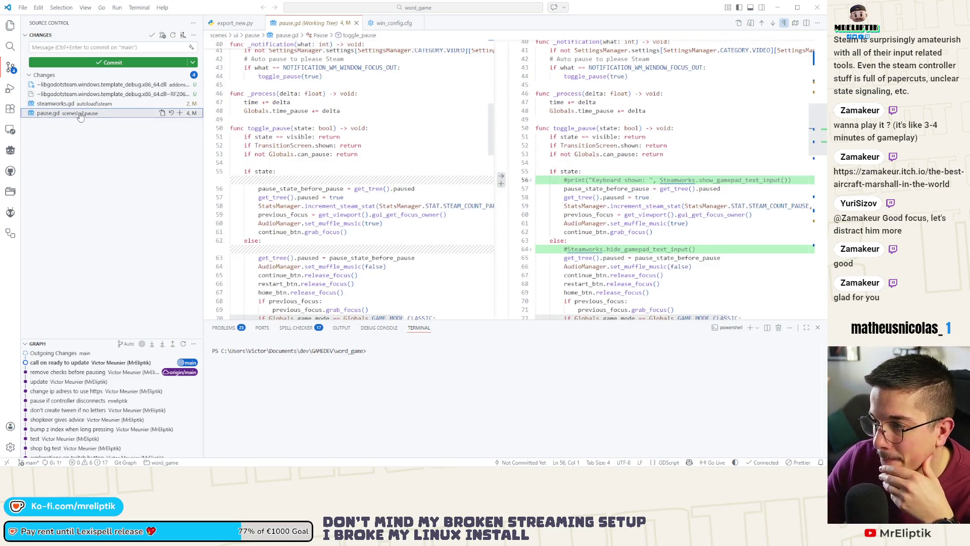
- Stage both files and commit them as 'Try to show steam keyboard: doesn't work'
{"action": "left_click", "coordinate": [91, 104]}
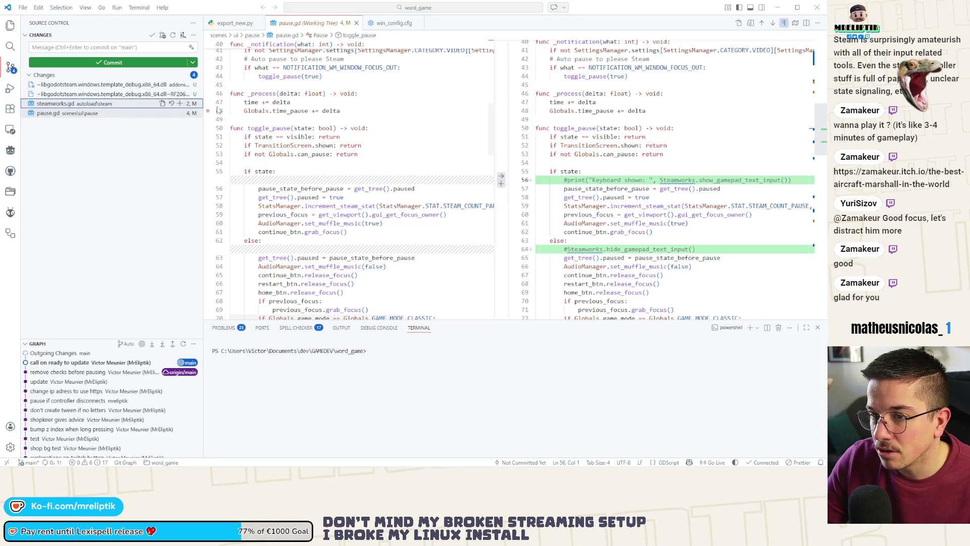
{"action": "left_click", "coordinate": [180, 103]}
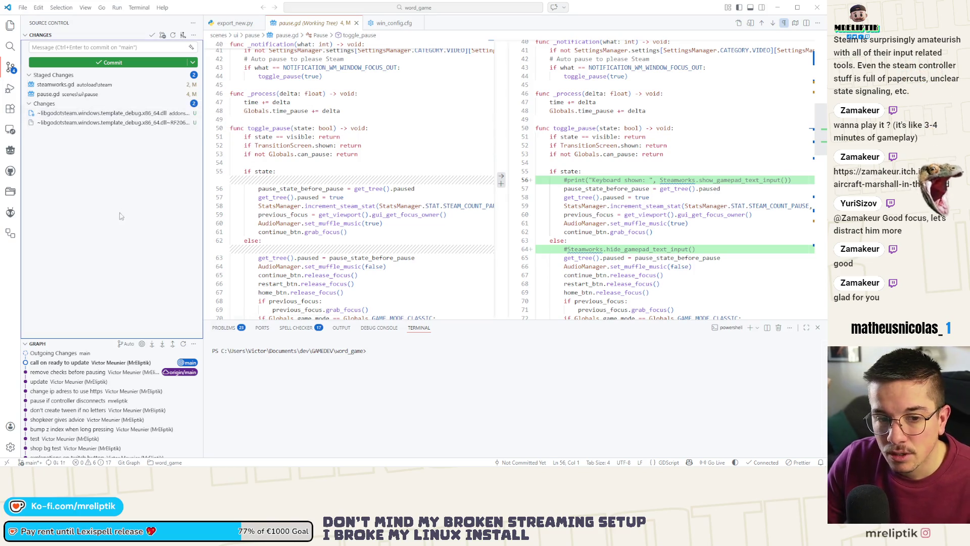
{"action": "left_click", "coordinate": [79, 48]}
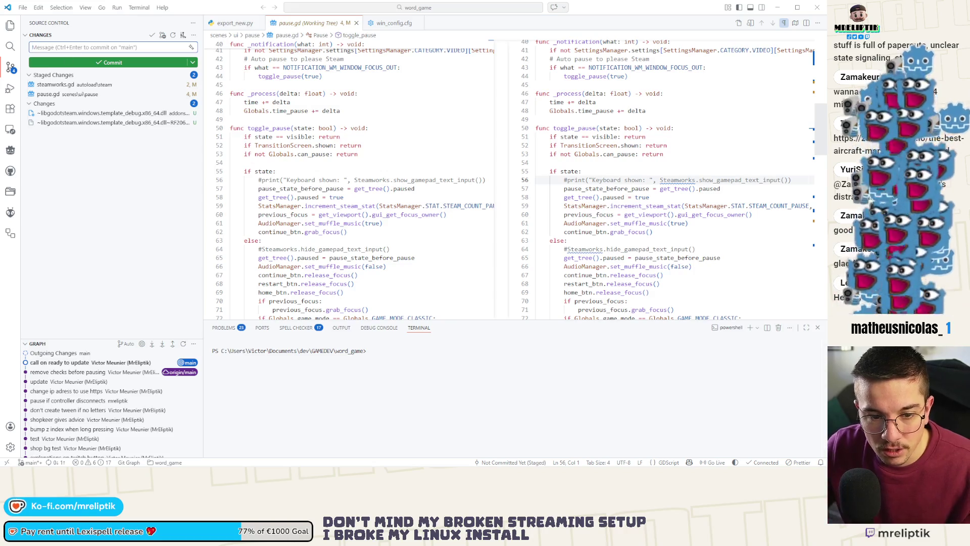
{"action": "left_click", "coordinate": [97, 47]}
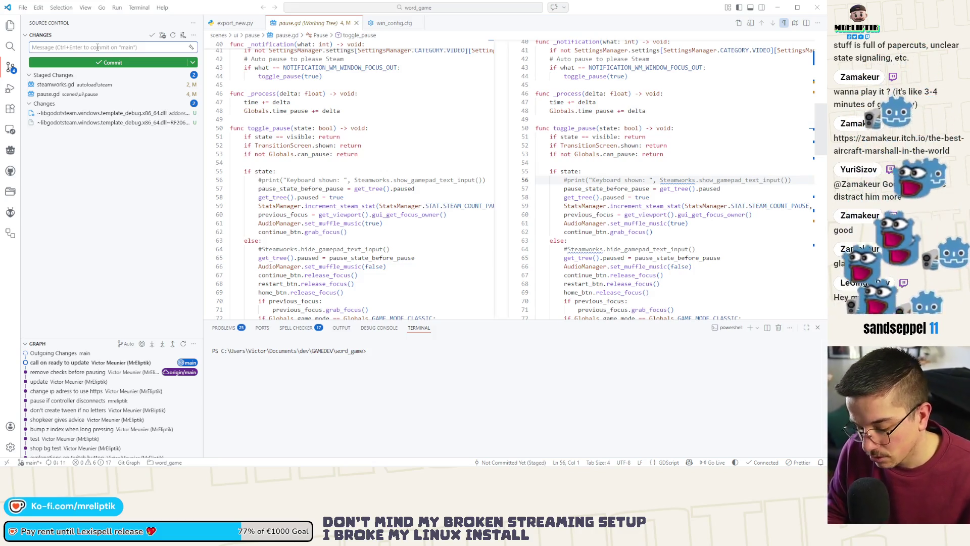
{"action": "type", "text": "Try to show steam "}
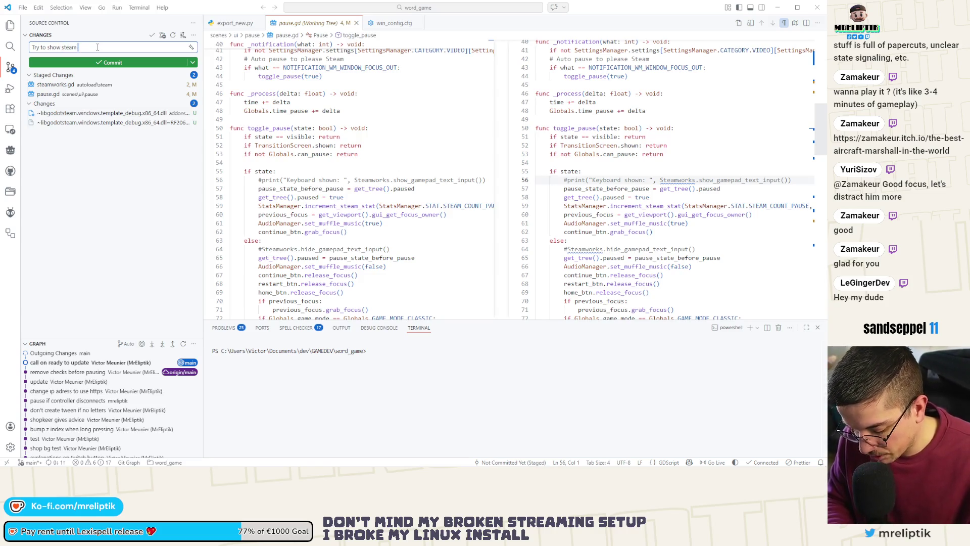
{"action": "type", "text": "keyboard: doe"}
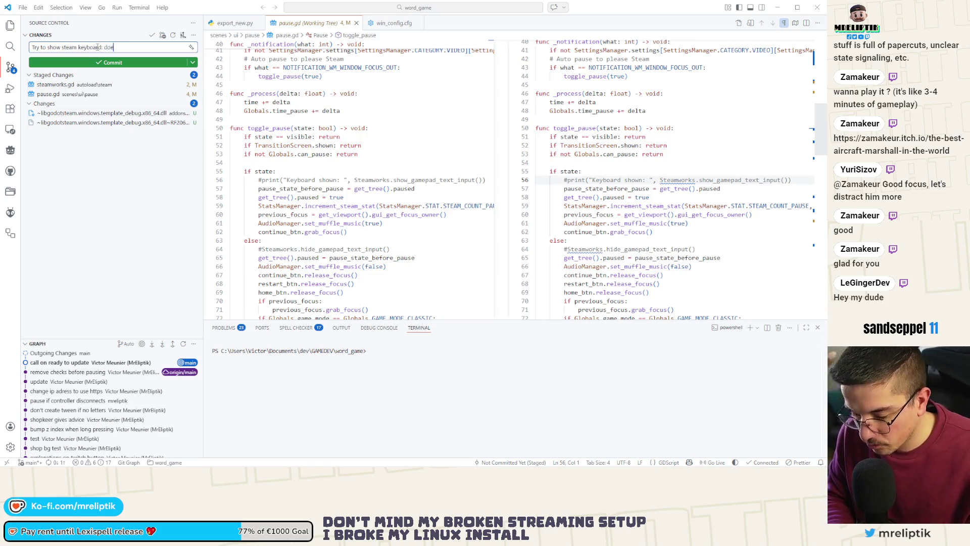
{"action": "type", "text": "sn't work"}
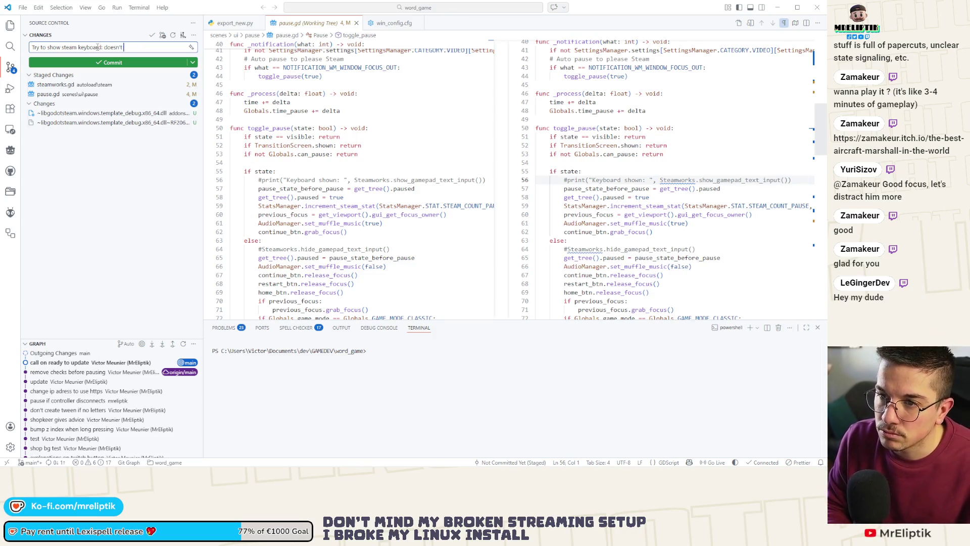
{"action": "key", "text": "ctrl+Return"}
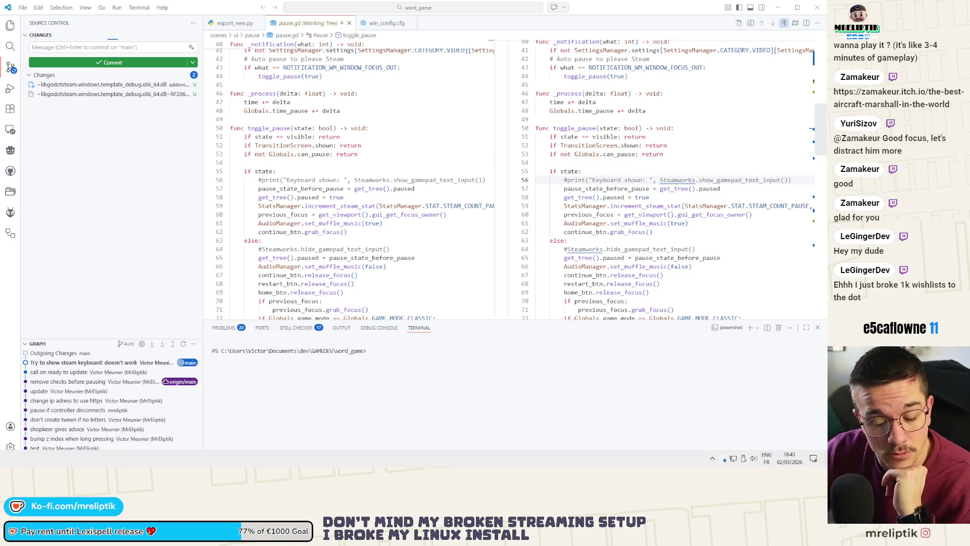
{"action": "key", "text": "alt+Tab"}
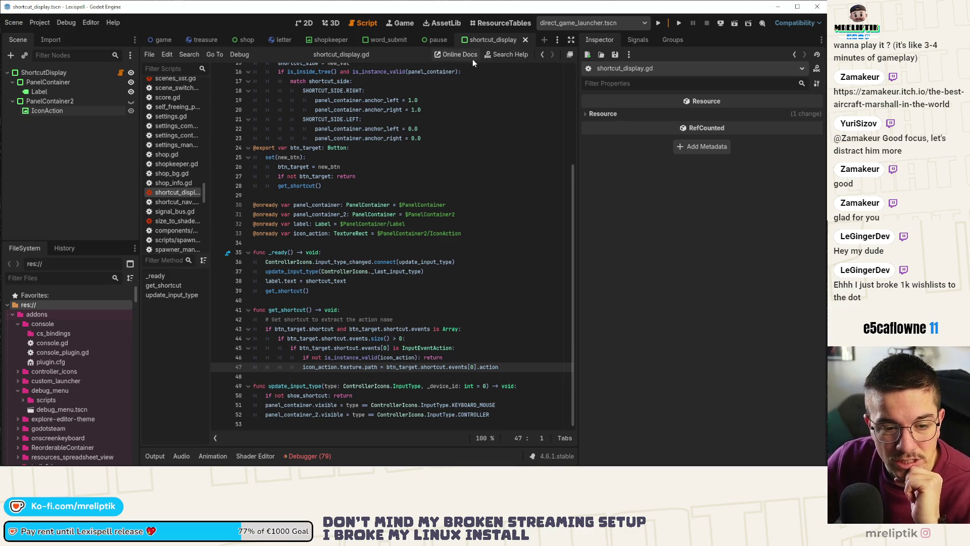
- Back in Godot, show the ShortcutDisplay scene's KEY label panel in the 2D view
{"action": "mouse_move", "coordinate": [398, 465]}
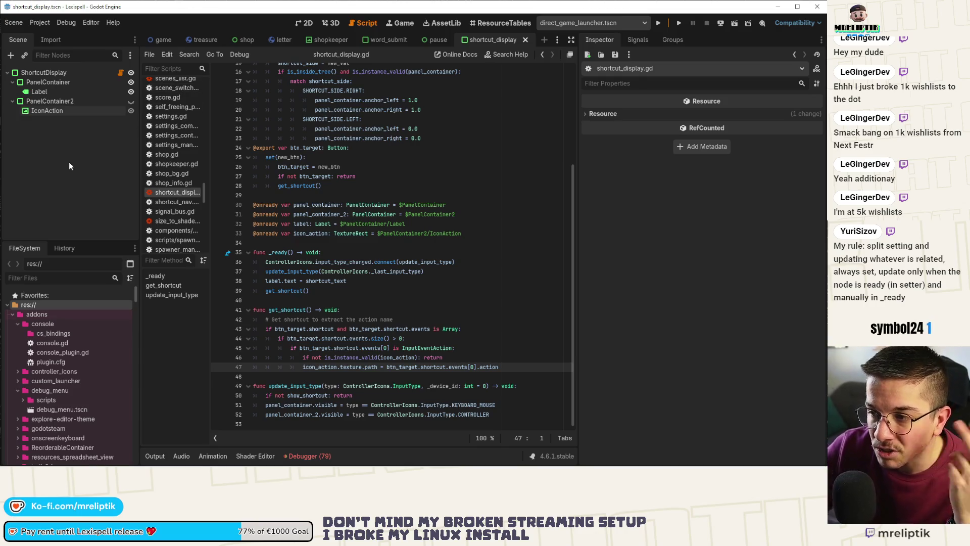
{"action": "left_click", "coordinate": [305, 24]}
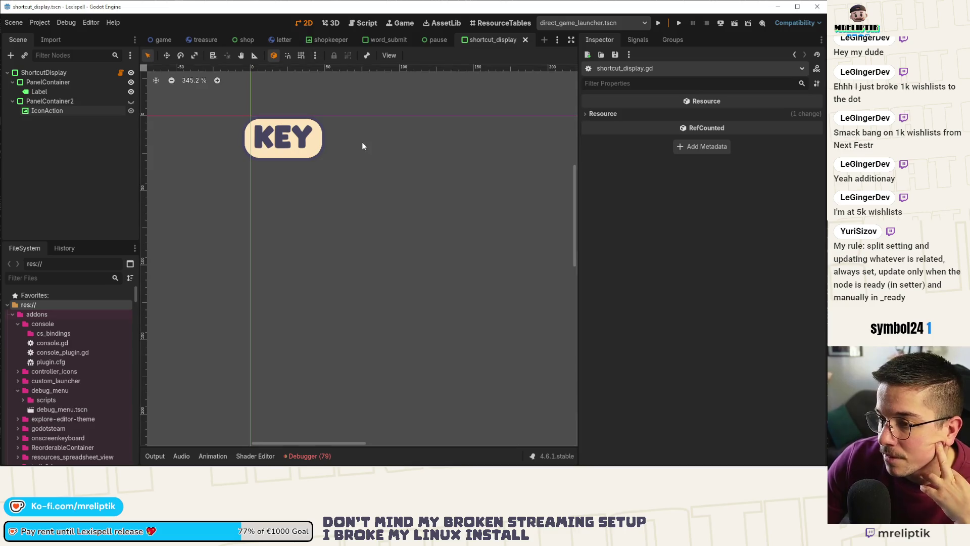
- Close the shortcut_display scene tab so the pause menu layout shows in the 2D view
{"action": "middle_click", "coordinate": [493, 38]}
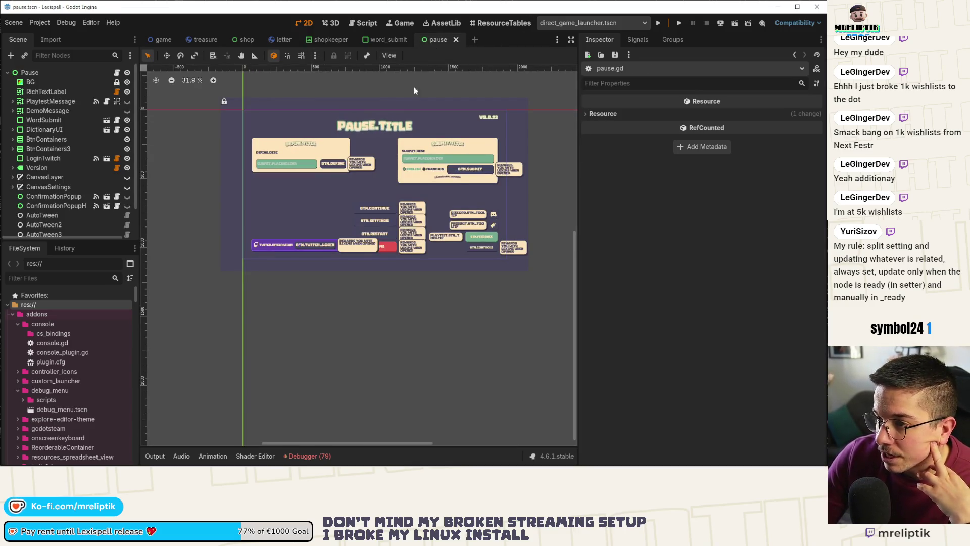
{"action": "scroll", "coordinate": [329, 226], "scroll_direction": "up", "scroll_amount": 4}
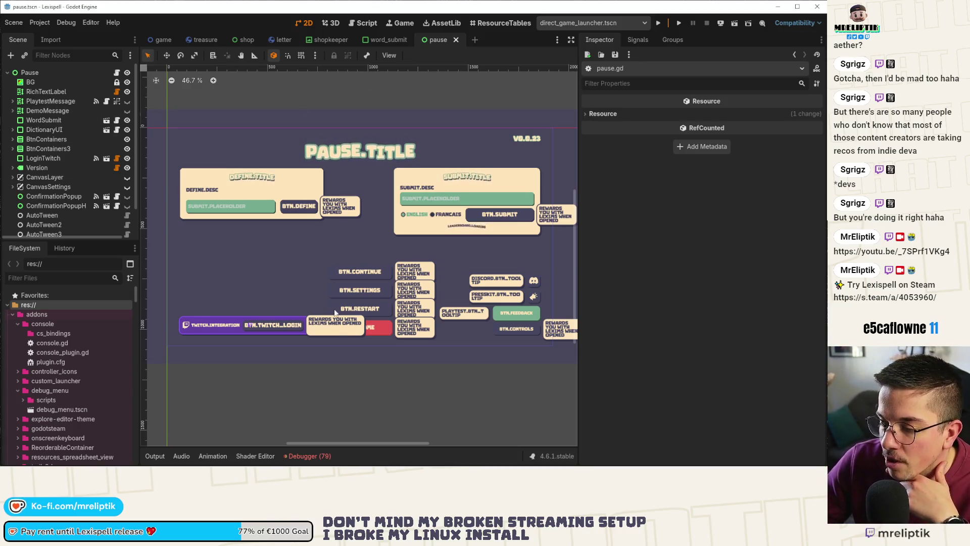
{"action": "left_click", "coordinate": [307, 456]}
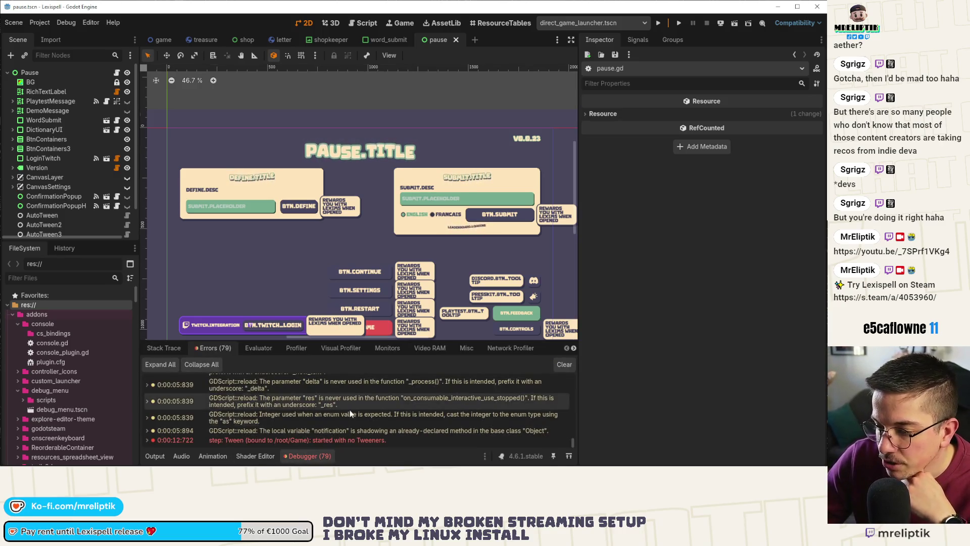
{"action": "left_click", "coordinate": [292, 455]}
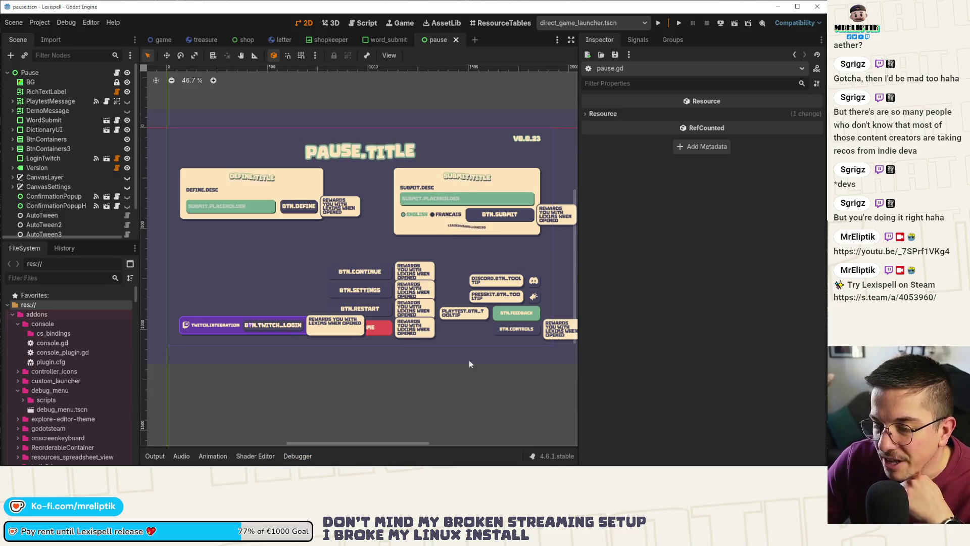
{"action": "scroll", "coordinate": [469, 364], "scroll_direction": "down", "scroll_amount": 2}
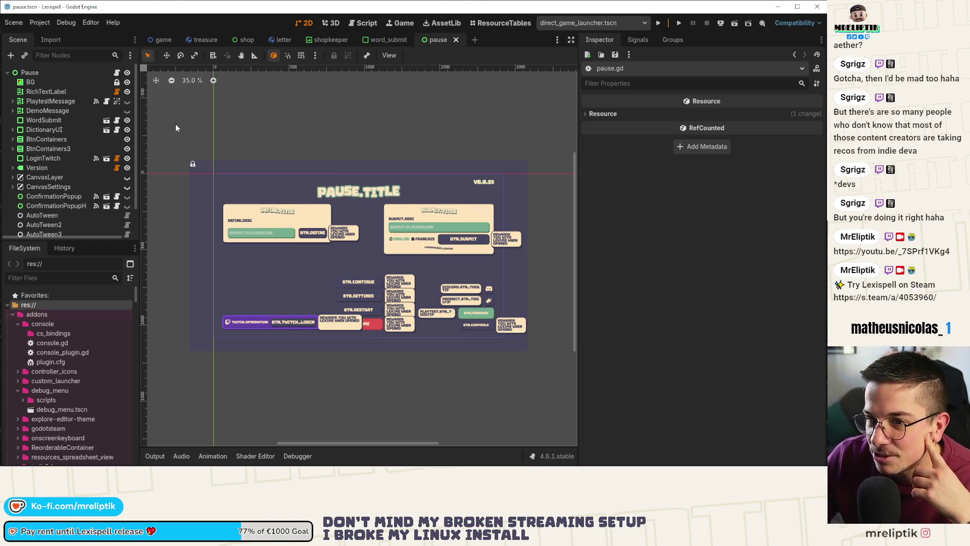
{"action": "scroll", "coordinate": [237, 202], "scroll_direction": "down", "scroll_amount": 1}
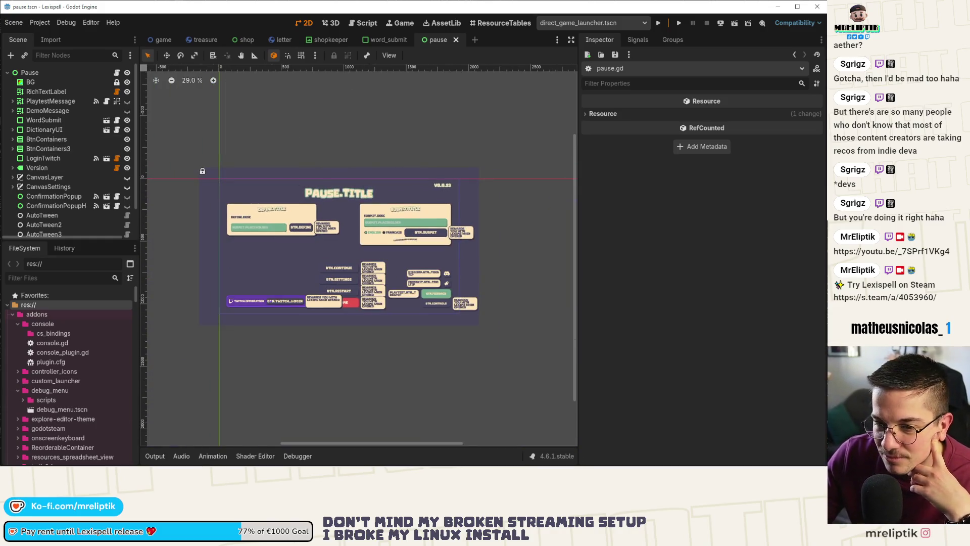
{"action": "mouse_move", "coordinate": [217, 465]}
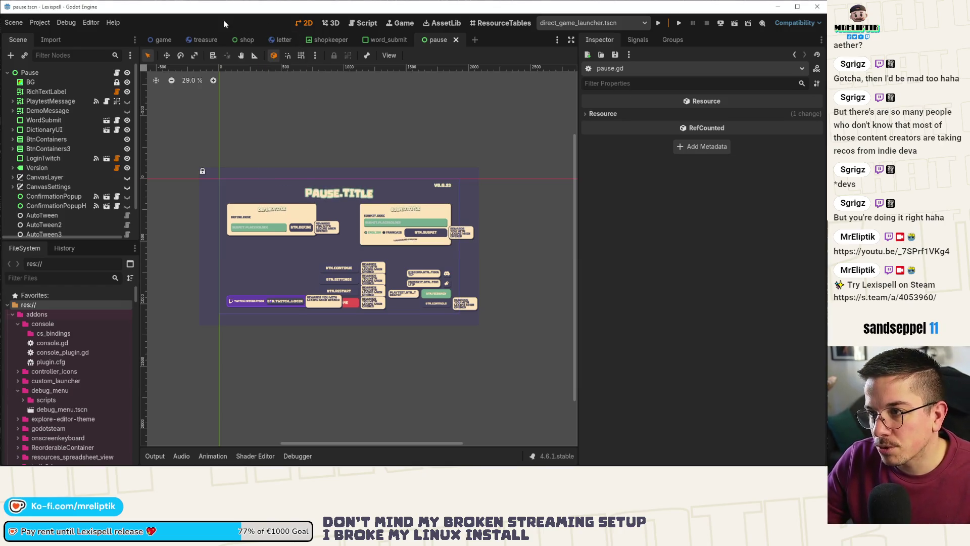
{"action": "key", "text": "ctrl+shift+o"}
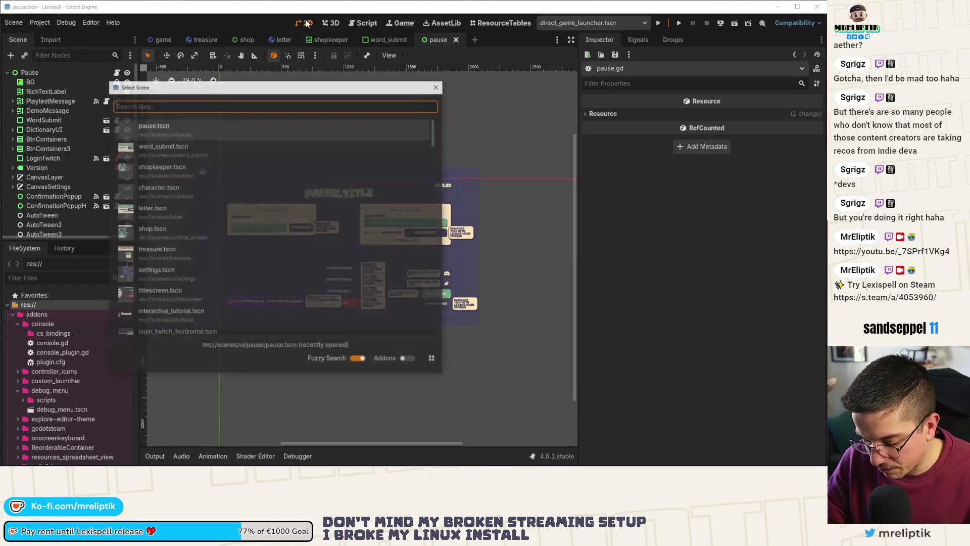
- Quick-open the settings scene and view its root node's script with a wider code area
{"action": "type", "text": "settings"}
{"action": "key", "text": "Return"}
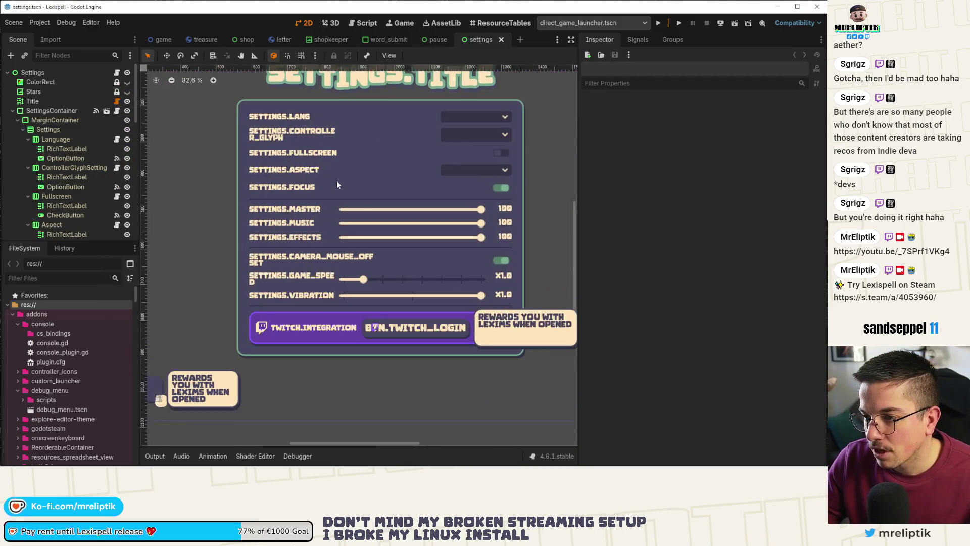
{"action": "left_click", "coordinate": [117, 73]}
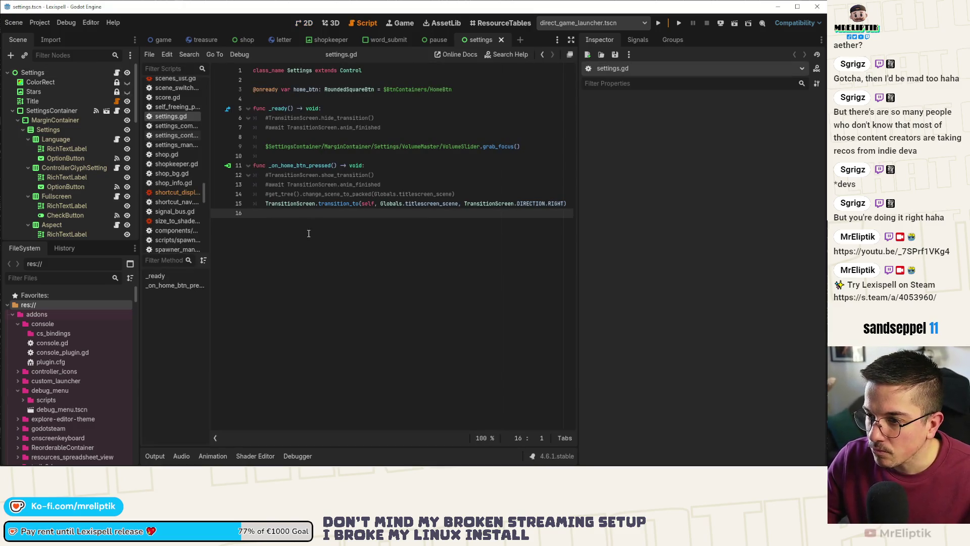
{"action": "mouse_move", "coordinate": [578, 116]}
{"action": "left_mouse_down"}
{"action": "mouse_move", "coordinate": [749, 127]}
{"action": "mouse_move", "coordinate": [704, 128]}
{"action": "left_mouse_up"}
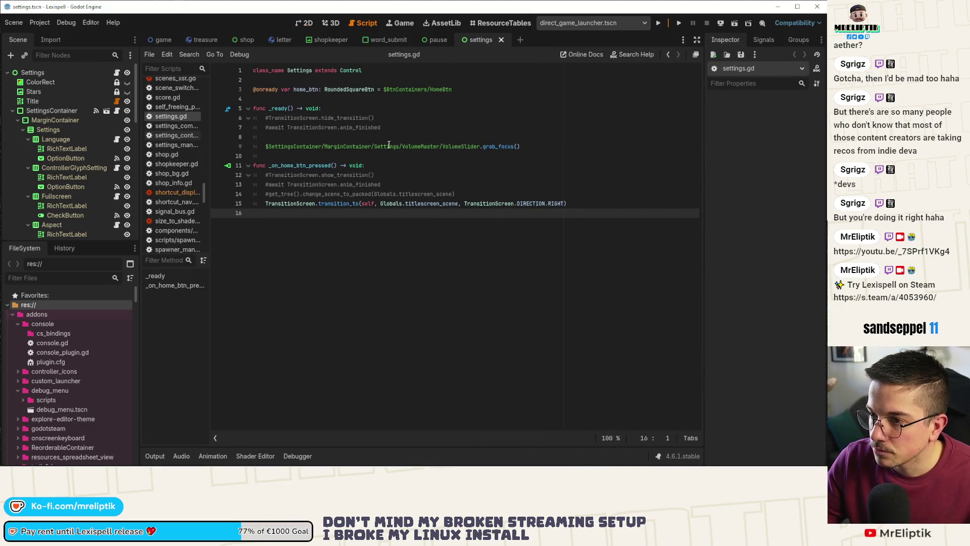
{"action": "left_click", "coordinate": [376, 146]}
{"action": "left_click", "coordinate": [376, 137]}
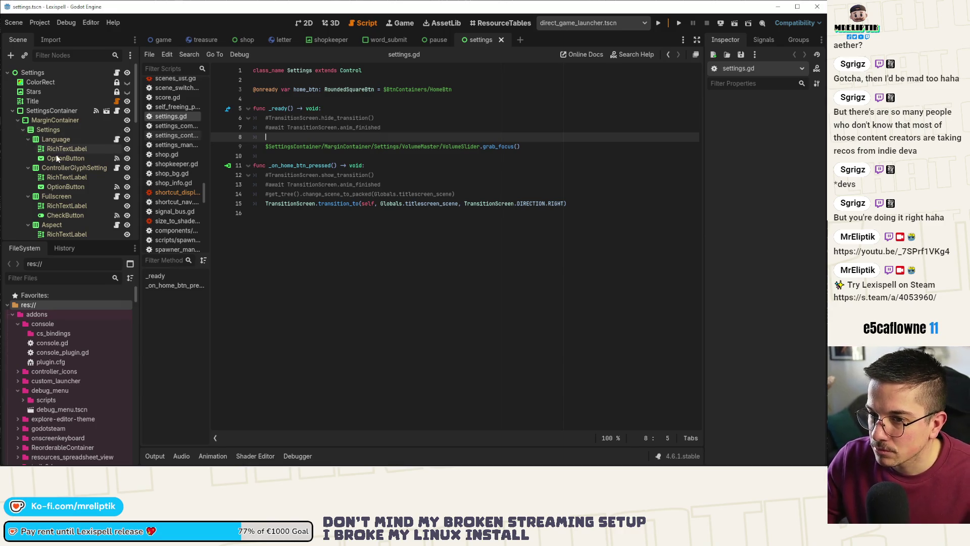
- Open settings_container.tscn and load the Fullscreen node's fullscreen_setting.gd script
{"action": "left_click", "coordinate": [106, 111]}
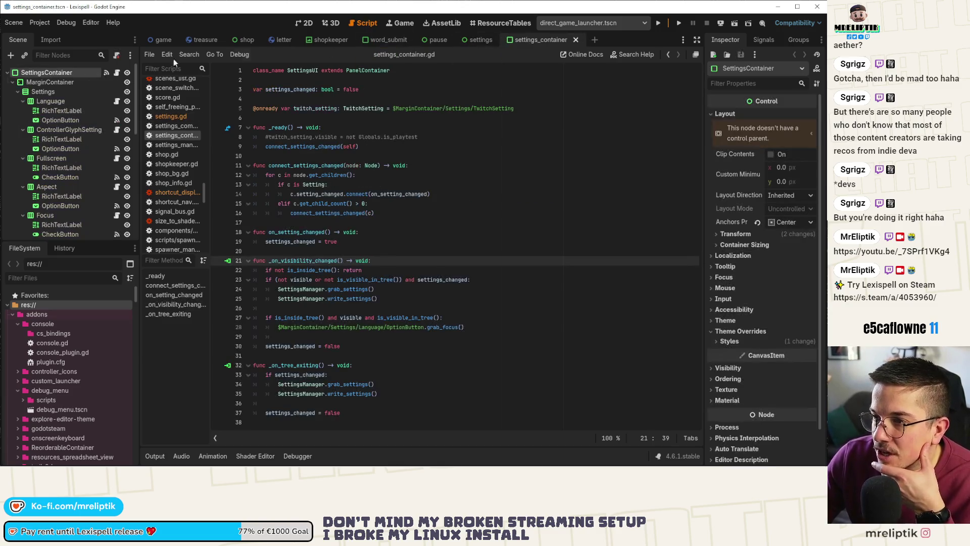
{"action": "left_click", "coordinate": [101, 158]}
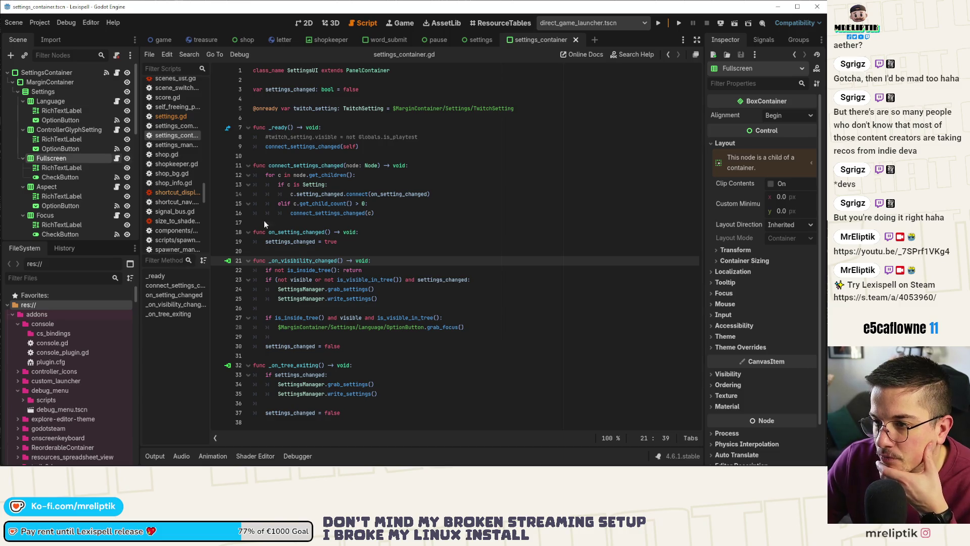
{"action": "left_click", "coordinate": [352, 101]}
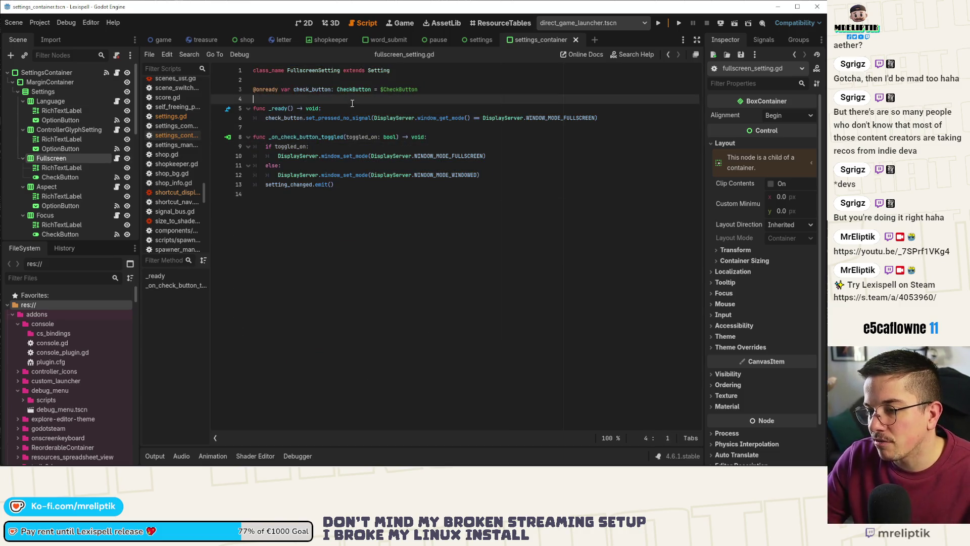
- Add 'visible = not OS.has_feature("web")' at the top of _ready and save
{"action": "left_click", "coordinate": [352, 103]}
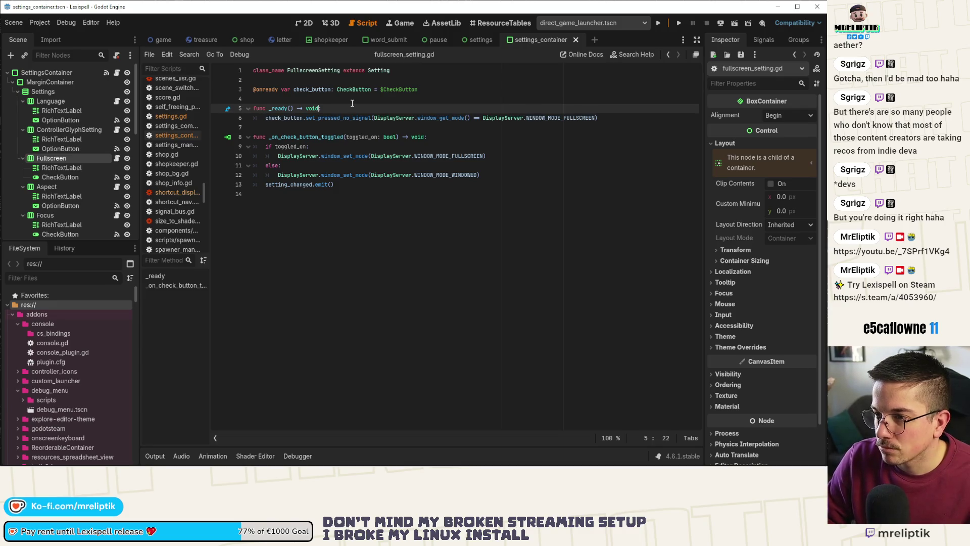
{"action": "key", "text": "Return"}
{"action": "key", "text": "Return"}
{"action": "key", "text": "Up"}
{"action": "type", "text": "if "}
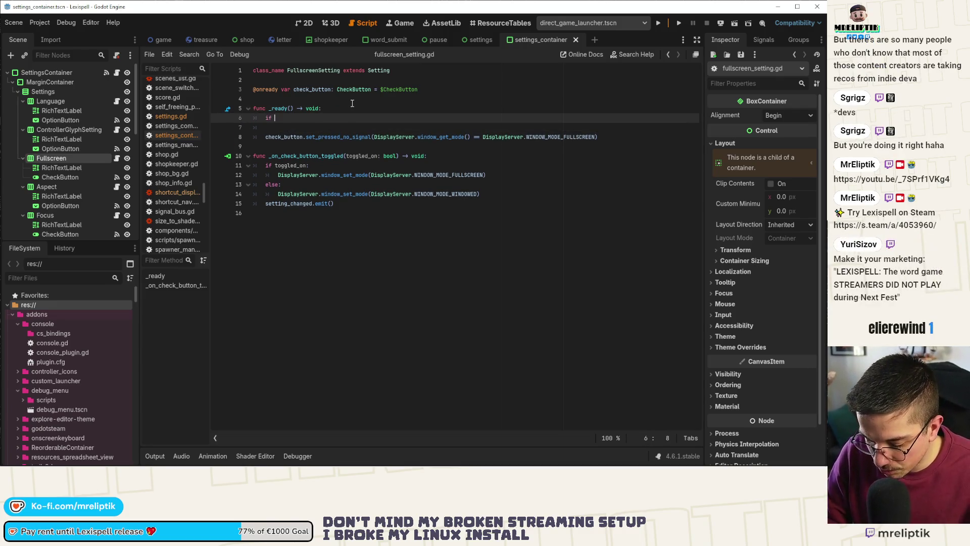
{"action": "type", "text": "OS.has_f"}
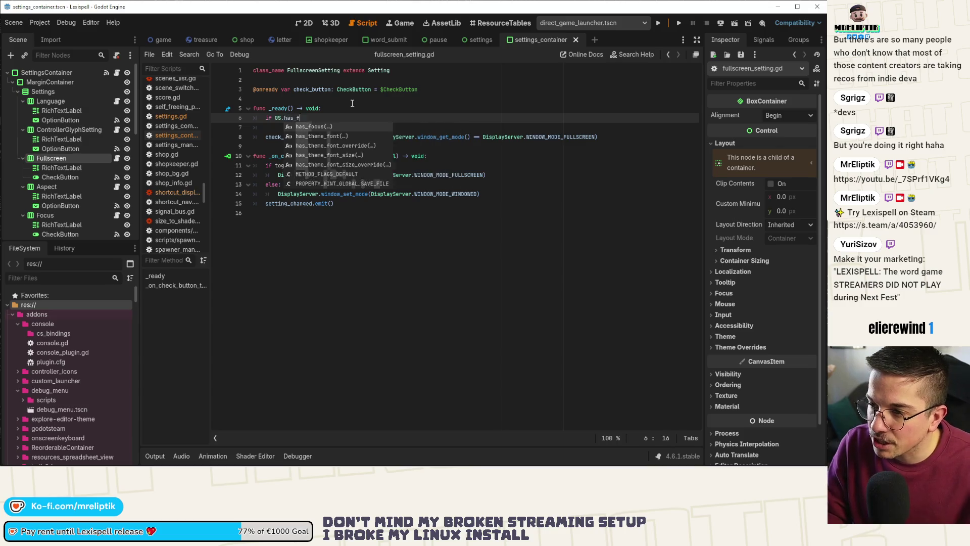
{"action": "type", "text": "eature(\"web"}
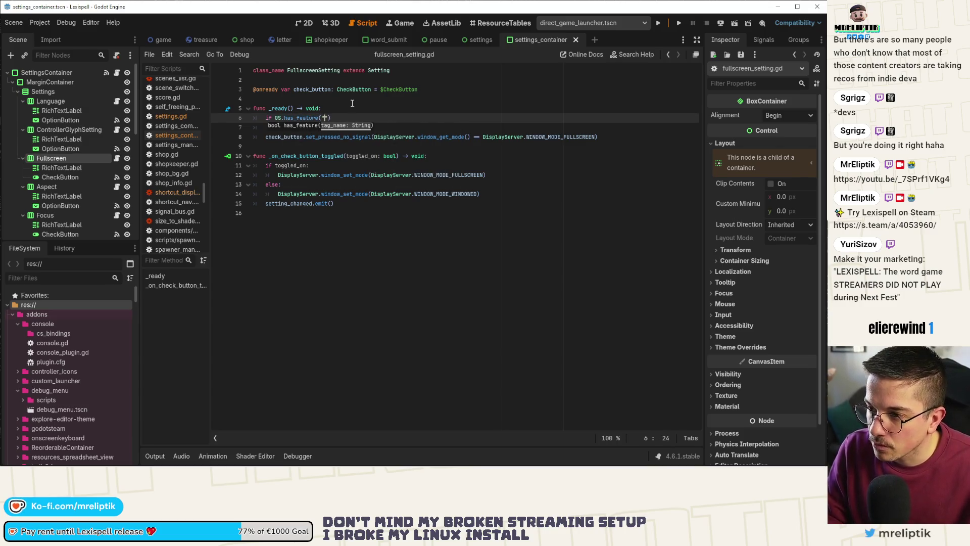
{"action": "type", "text": "\")"}
{"action": "key", "text": "ctrl+Left"}
{"action": "key", "text": "ctrl+Left"}
{"action": "key", "text": "ctrl+Left"}
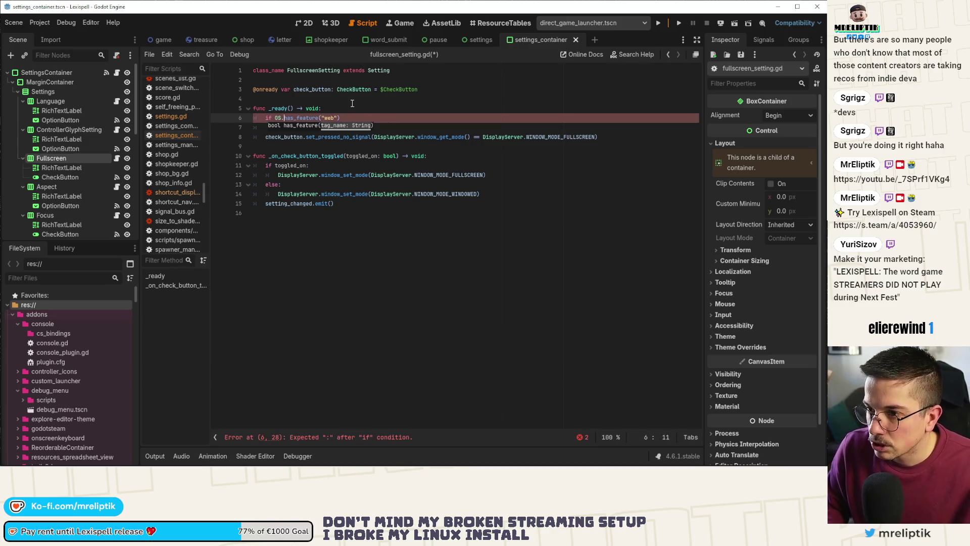
{"action": "key", "text": "BackSpace"}
{"action": "key", "text": "BackSpace"}
{"action": "key", "text": "BackSpace"}
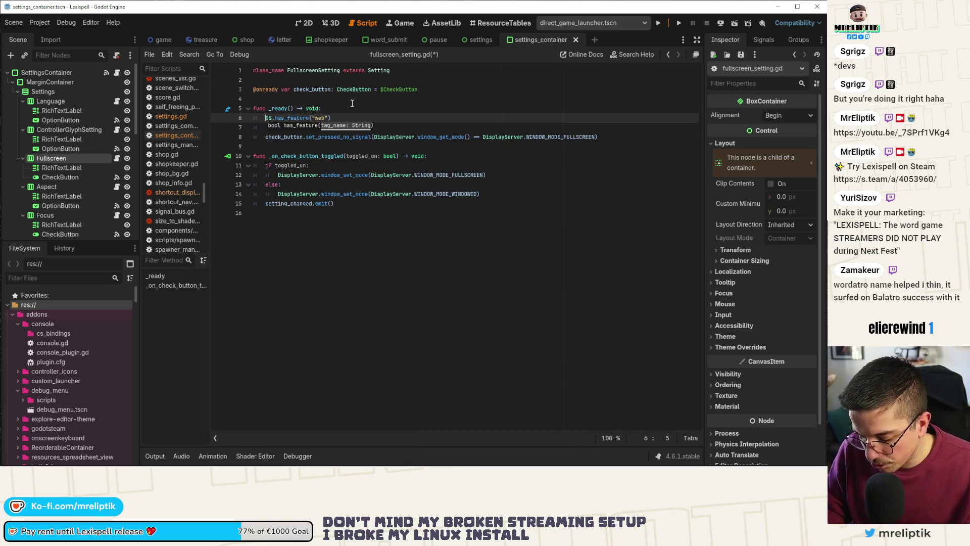
{"action": "type", "text": "visible"}
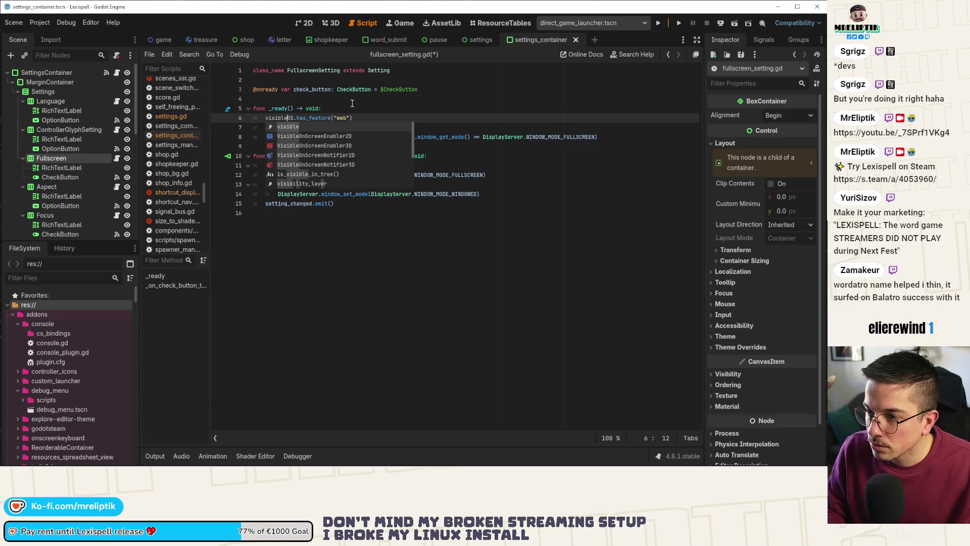
{"action": "type", "text": " = not"}
{"action": "key", "text": "ctrl+s"}
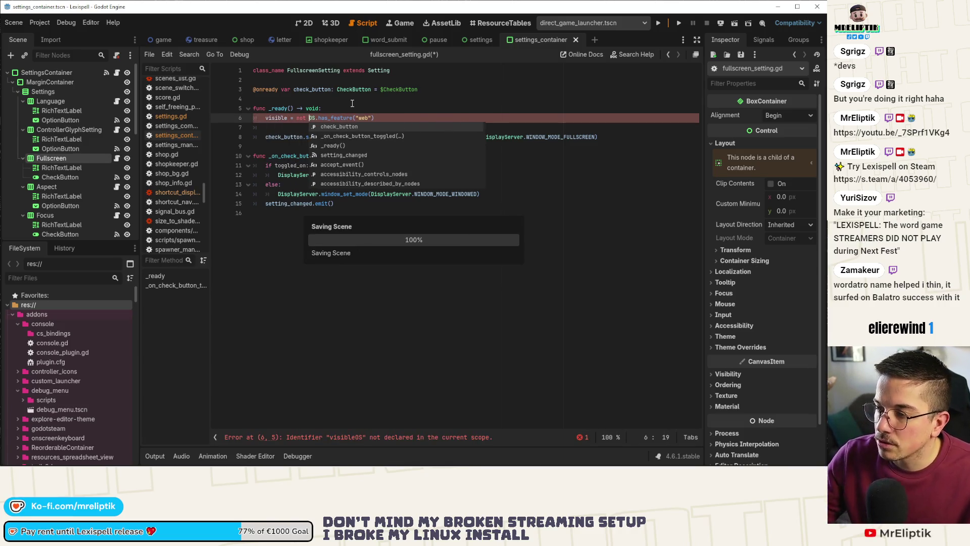
- Delete the empty line below the new code and save fullscreen_setting.gd again
{"action": "left_click", "coordinate": [300, 131]}
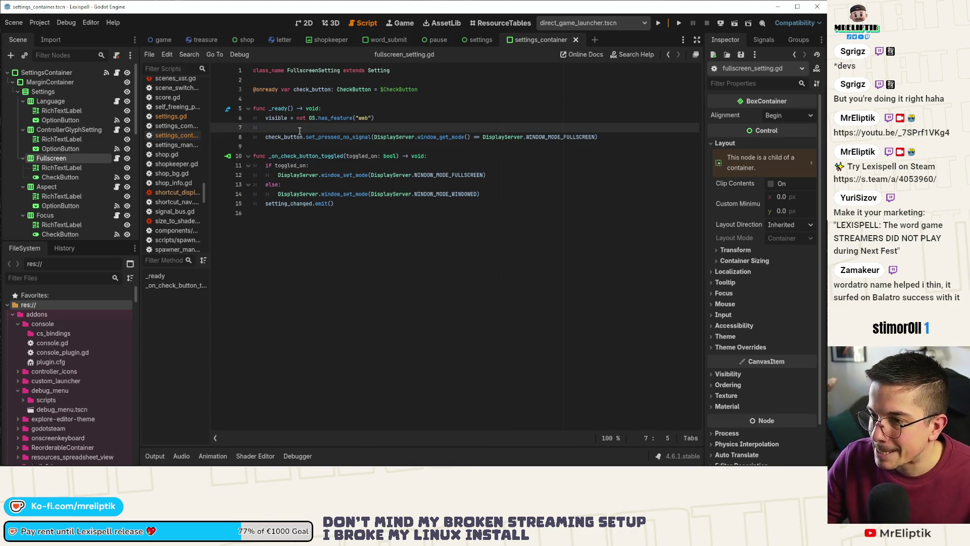
{"action": "key", "text": "ctrl+shift+k"}
{"action": "key", "text": "ctrl+s"}
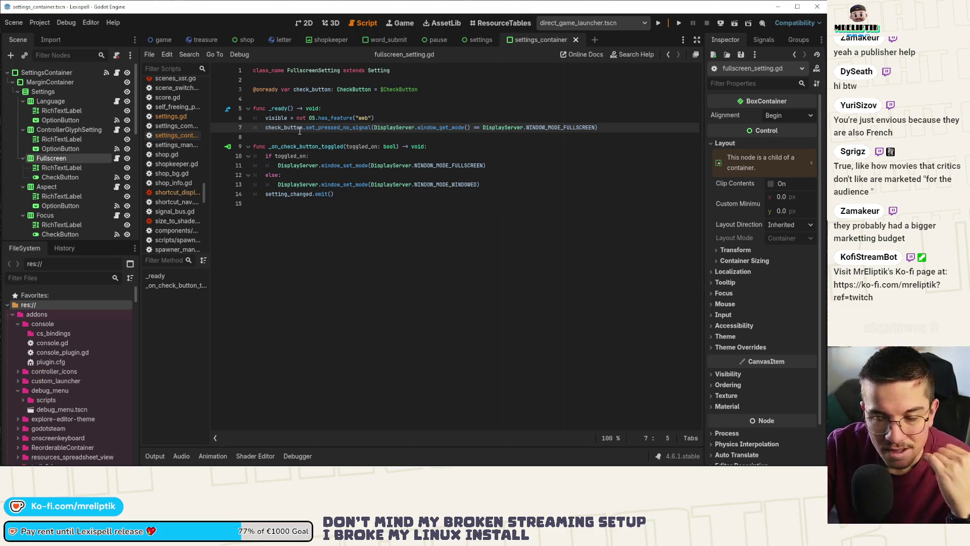
{"action": "left_click", "coordinate": [319, 147]}
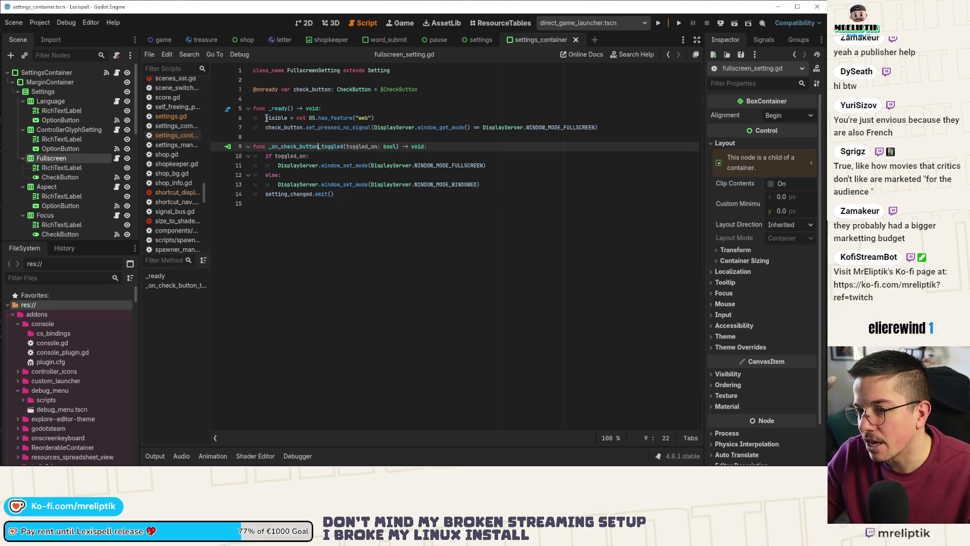
- Save the script and zoom in on the settings panel layout in the 2D view
{"action": "left_click_drag", "start_coordinate": [266, 118], "coordinate": [401, 118]}
{"action": "key", "text": "ctrl+s"}
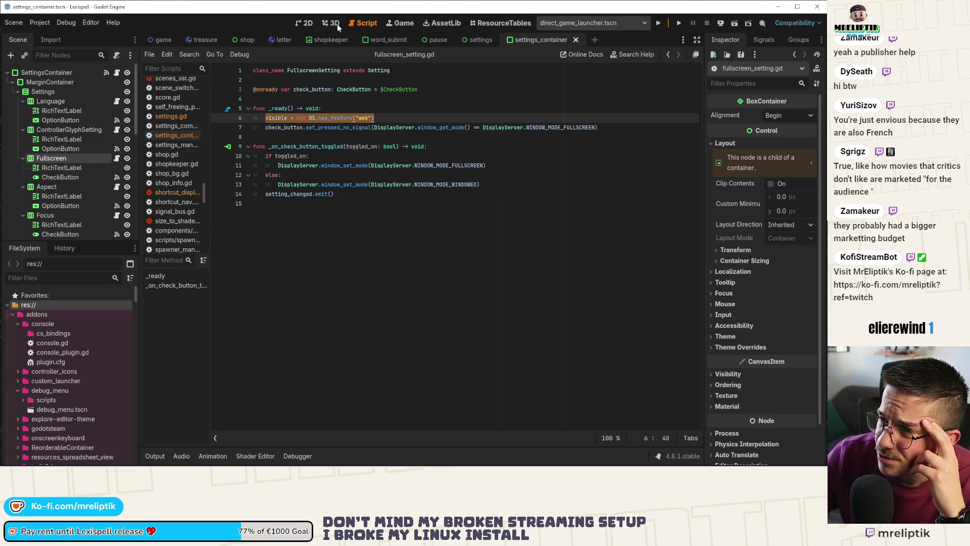
{"action": "left_click", "coordinate": [304, 22]}
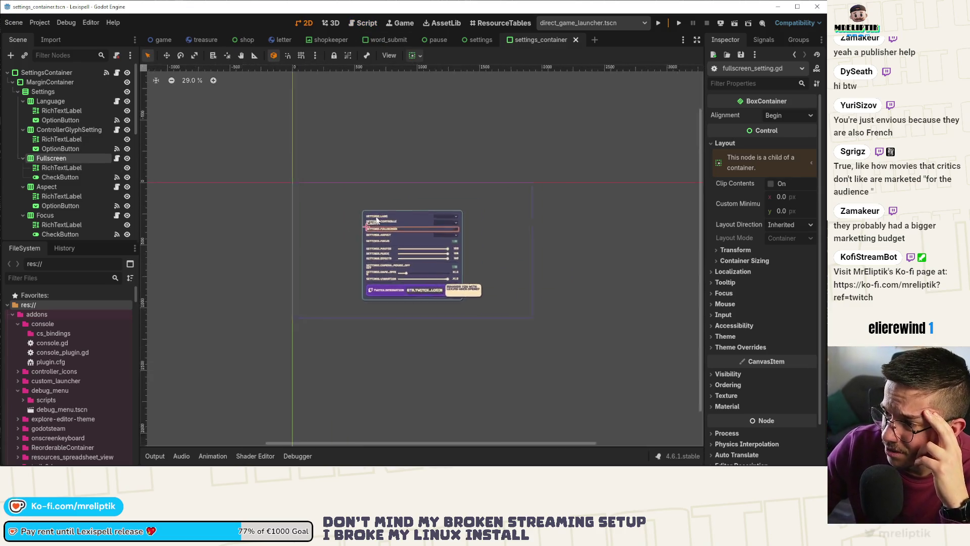
{"action": "scroll", "coordinate": [376, 220], "scroll_direction": "up", "scroll_amount": 7}
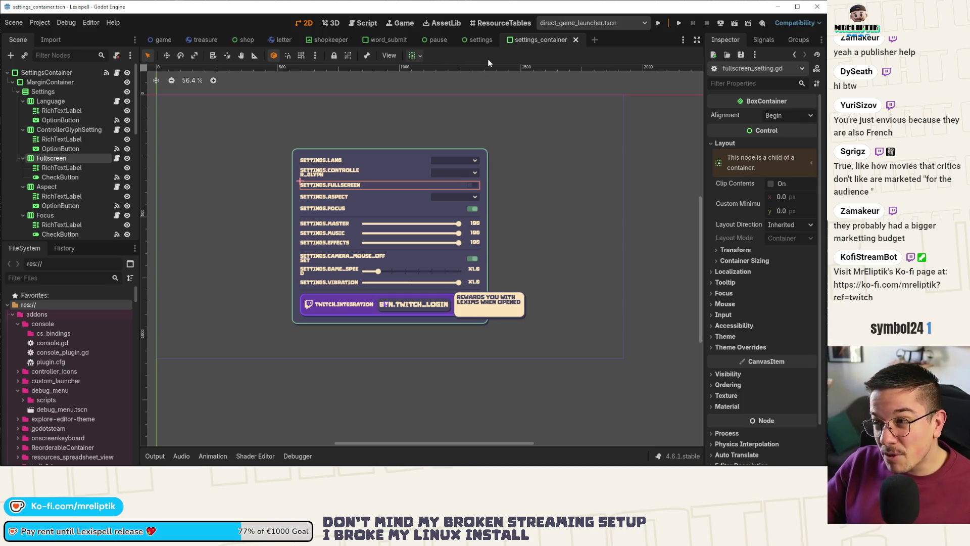
- Open settings.gd through Quick Open Script with the search 'settings'
{"action": "key", "text": "ctrl+shift+o"}
{"action": "type", "text": "settings"}
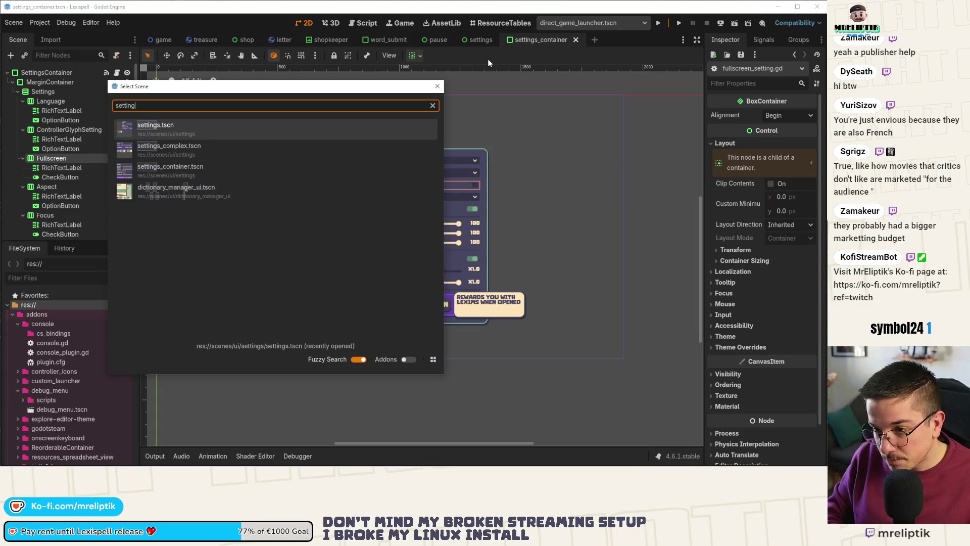
{"action": "key", "text": "Escape"}
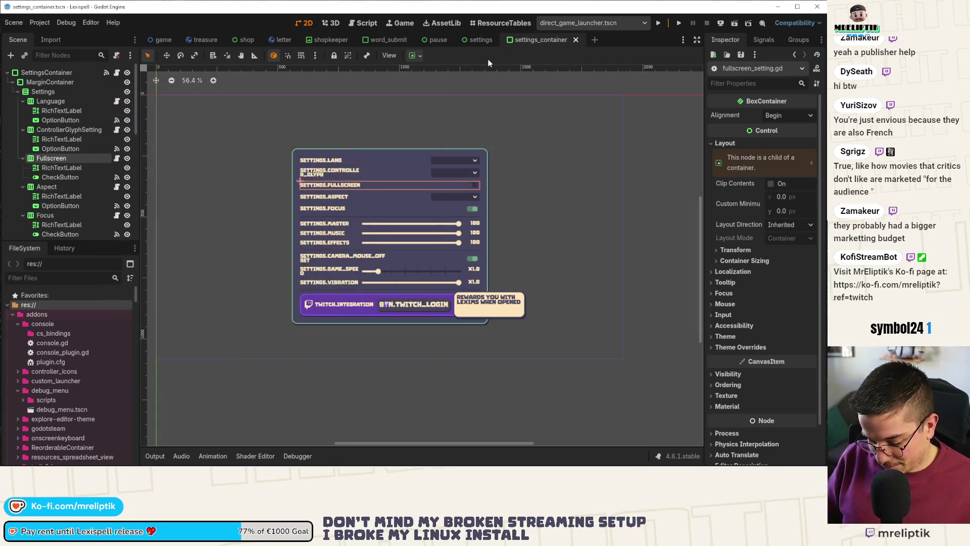
{"action": "key", "text": "ctrl+alt+o"}
{"action": "type", "text": "settings"}
{"action": "key", "text": "Return"}
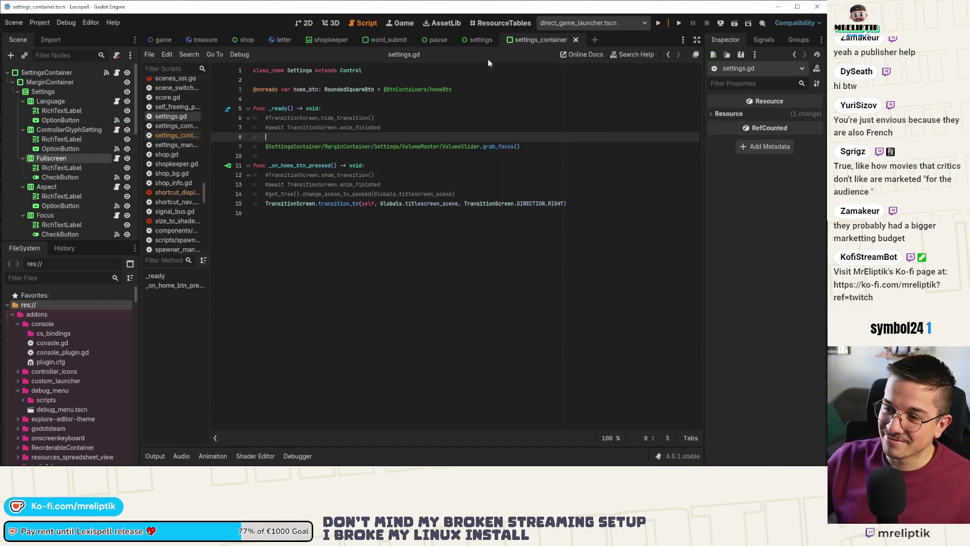
{"action": "key", "text": "ctrl+alt+o"}
{"action": "type", "text": "settingsçman"}
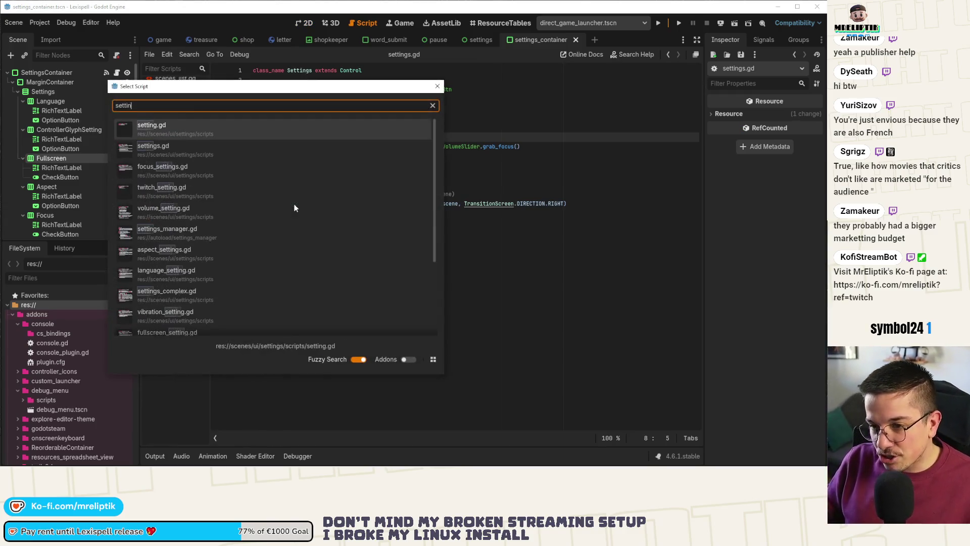
{"action": "key", "text": "Return"}
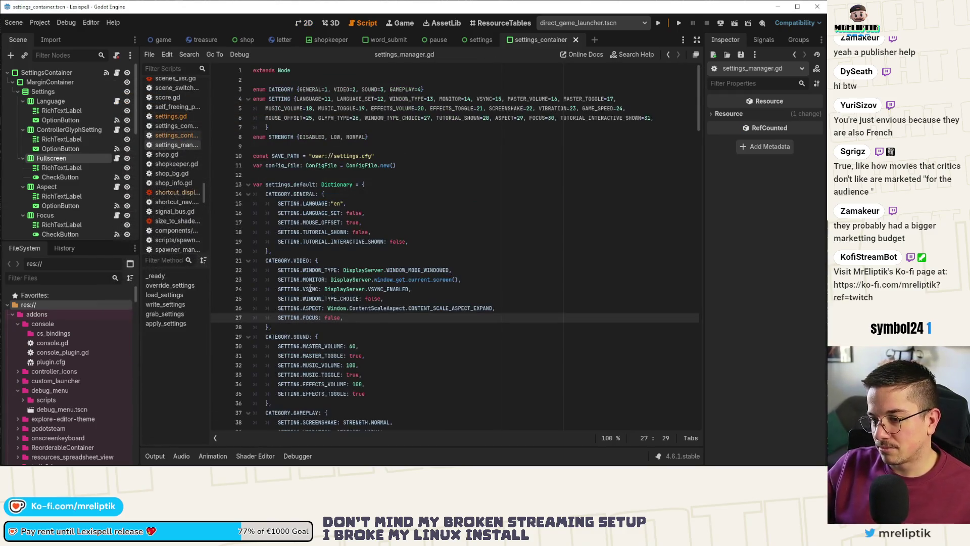
{"action": "scroll", "coordinate": [331, 256], "scroll_direction": "down", "scroll_amount": 5}
{"action": "scroll", "coordinate": [353, 263], "scroll_direction": "down", "scroll_amount": 10}
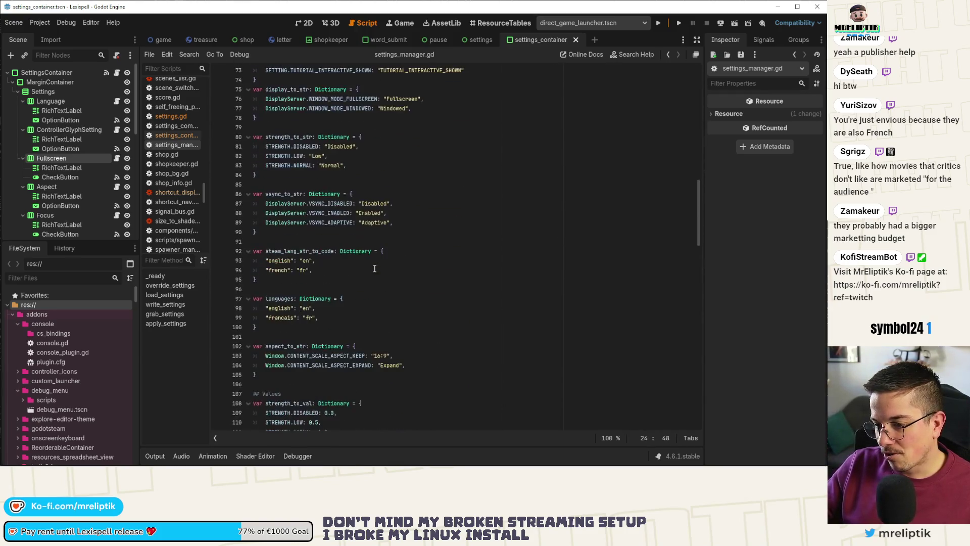
{"action": "scroll", "coordinate": [374, 268], "scroll_direction": "down", "scroll_amount": 6}
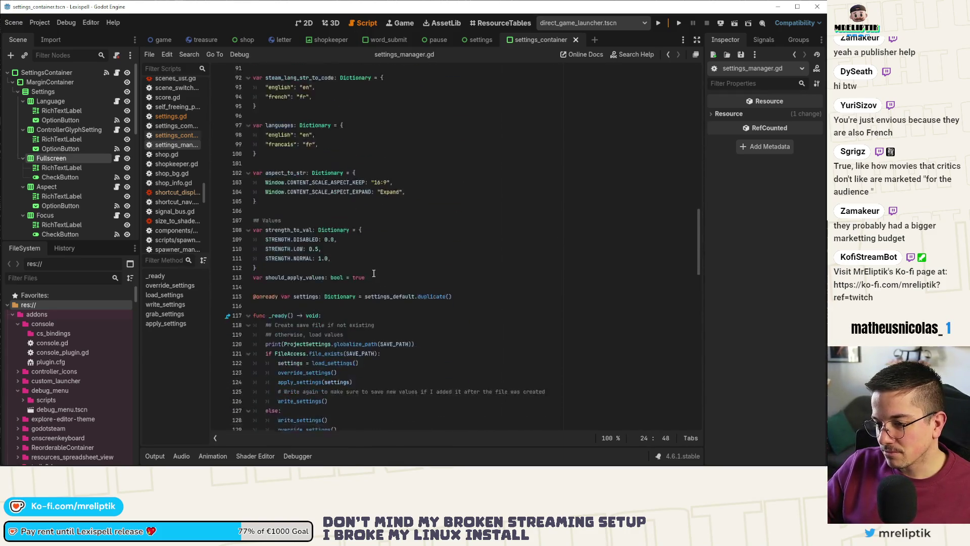
{"action": "scroll", "coordinate": [371, 263], "scroll_direction": "down", "scroll_amount": 3}
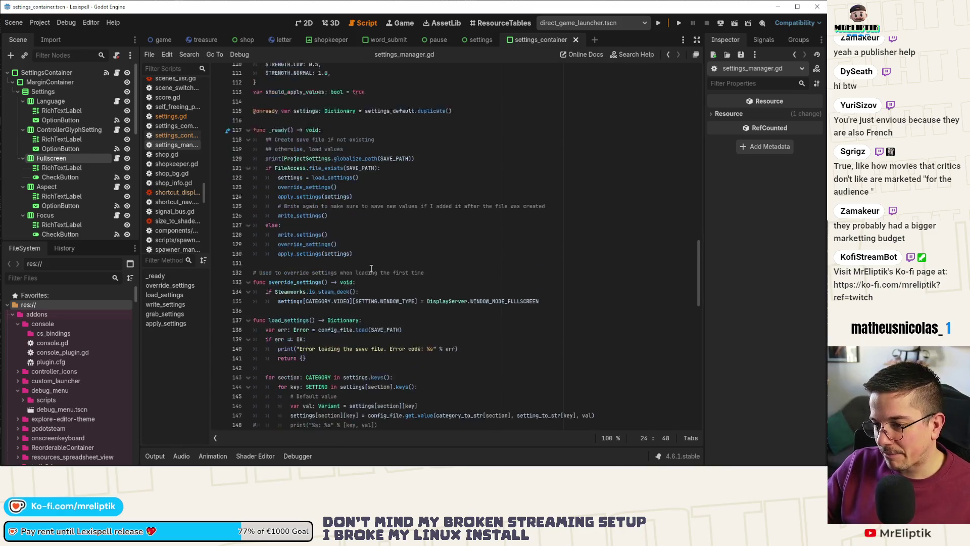
{"action": "scroll", "coordinate": [372, 276], "scroll_direction": "down", "scroll_amount": 5}
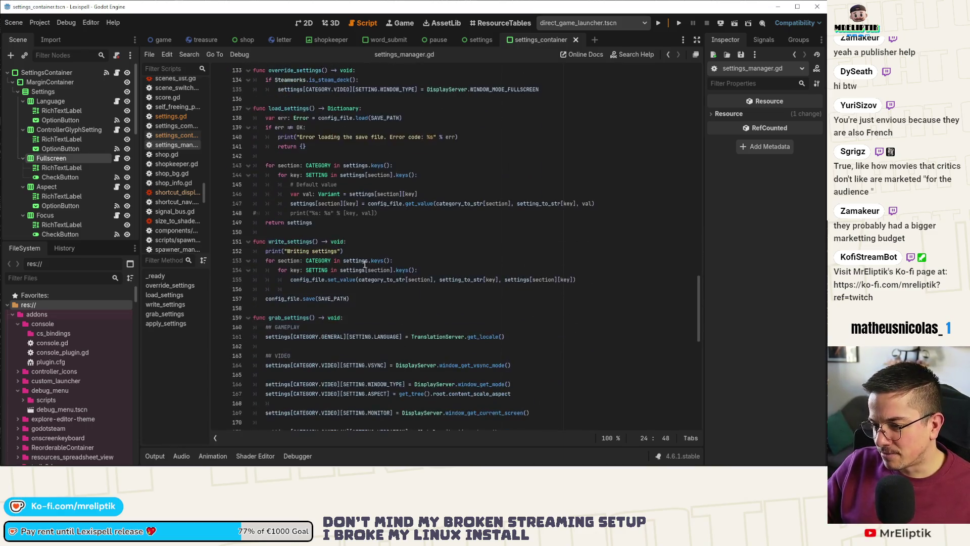
{"action": "scroll", "coordinate": [364, 264], "scroll_direction": "down", "scroll_amount": 5}
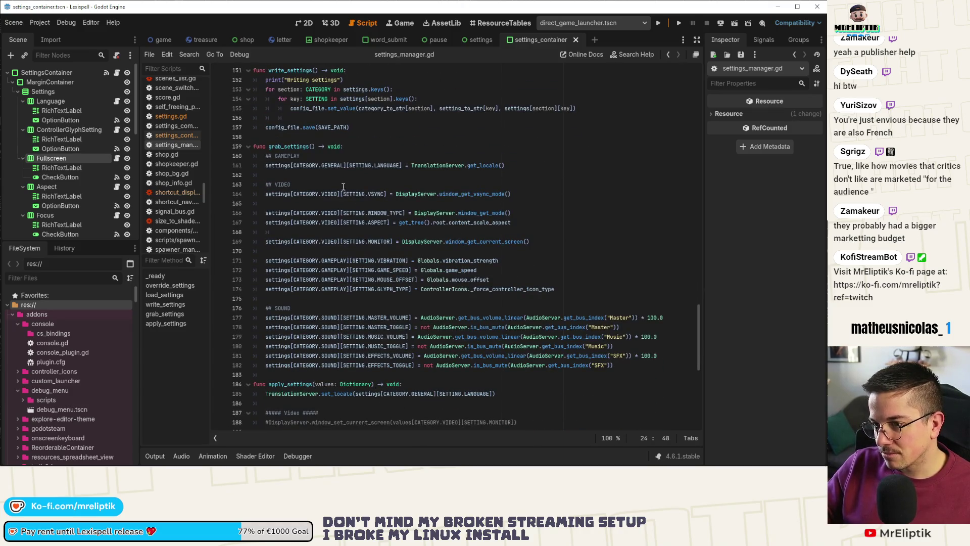
{"action": "double_click", "coordinate": [280, 194]}
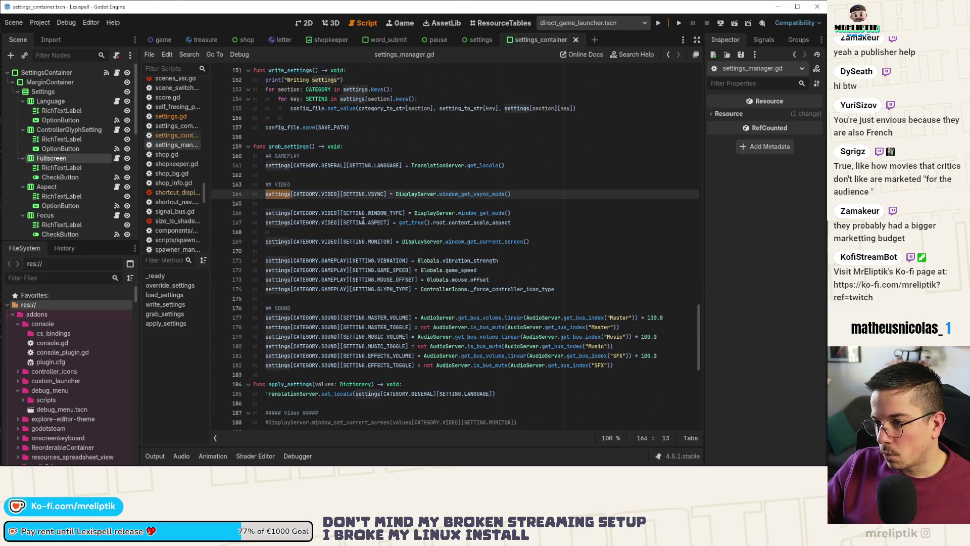
{"action": "double_click", "coordinate": [385, 213]}
{"action": "double_click", "coordinate": [429, 213]}
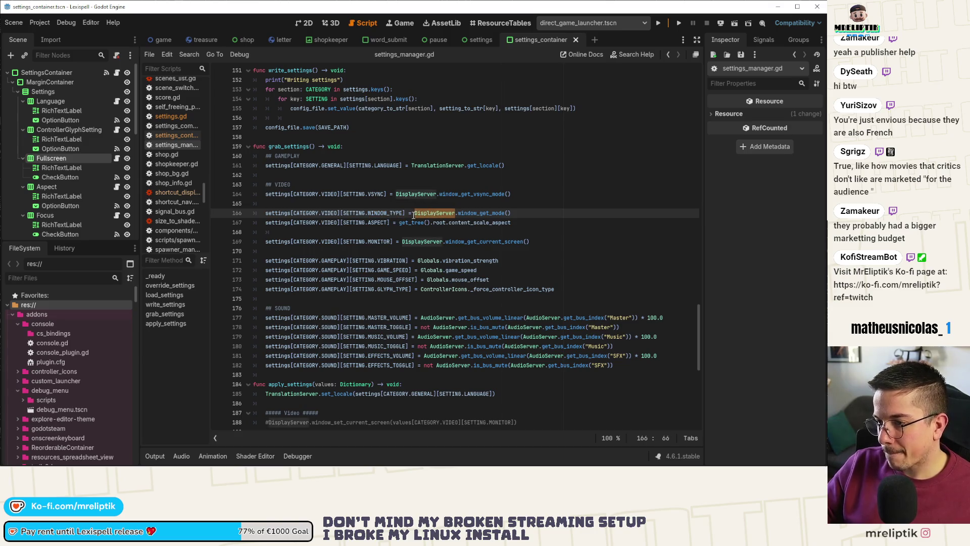
{"action": "scroll", "coordinate": [413, 216], "scroll_direction": "down", "scroll_amount": 6}
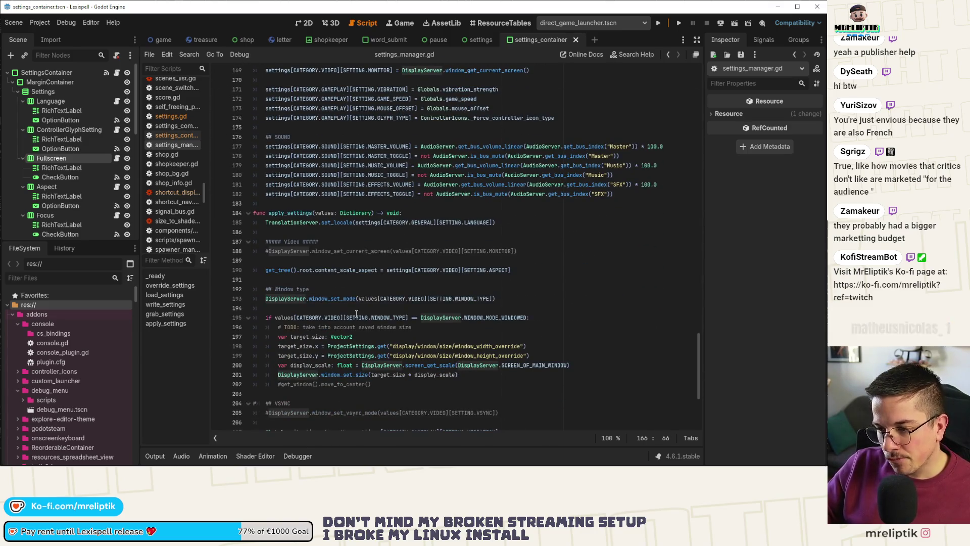
{"action": "left_click", "coordinate": [342, 298]}
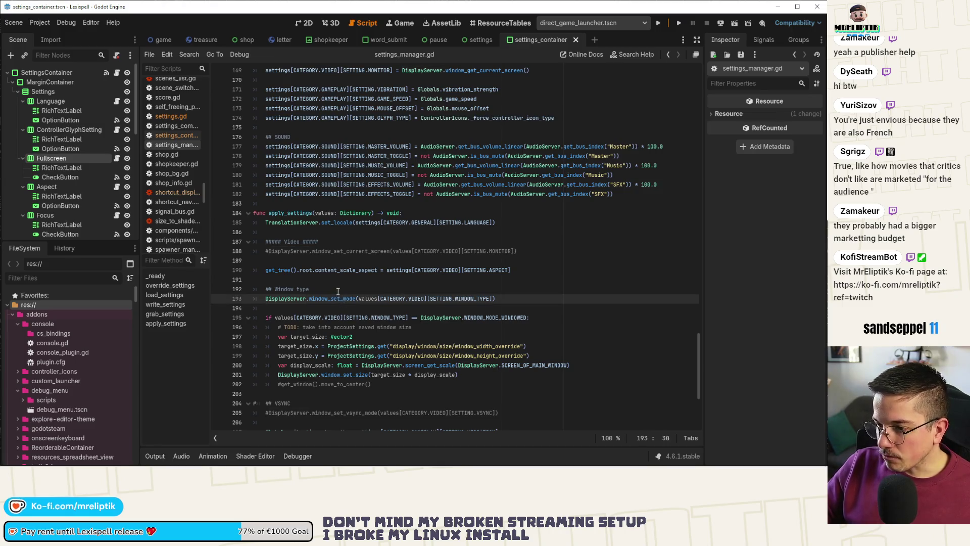
{"action": "left_click", "coordinate": [338, 292]}
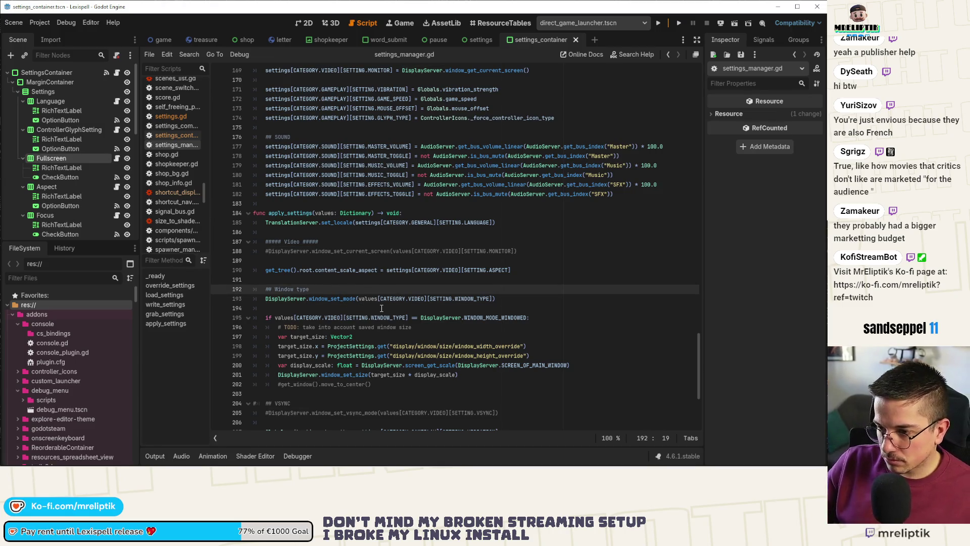
- Insert a new line under '## Window type' and begin an if condition there
{"action": "key", "text": "Return"}
{"action": "type", "text": "if visible = not OS.has_feature(\"web\")"}
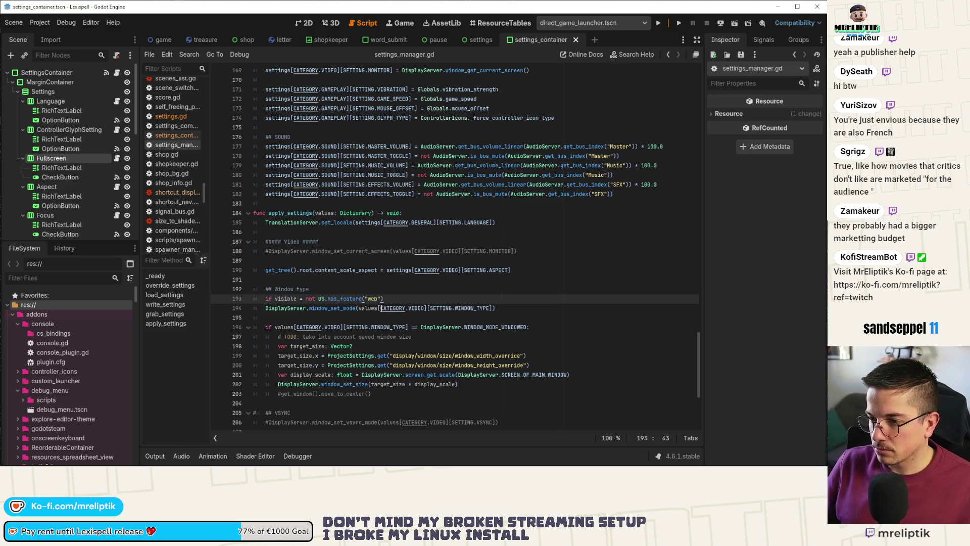
{"action": "key", "text": "ctrl+BackSpace"}
{"action": "key", "text": "ctrl+BackSpace"}
{"action": "key", "text": "ctrl+BackSpace"}
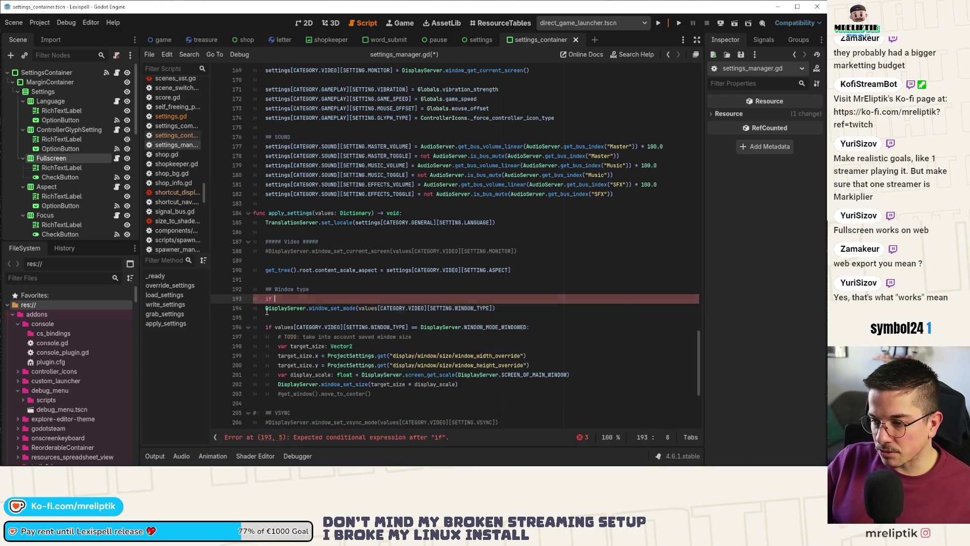
{"action": "key", "text": "Down"}
{"action": "key", "text": "Home"}
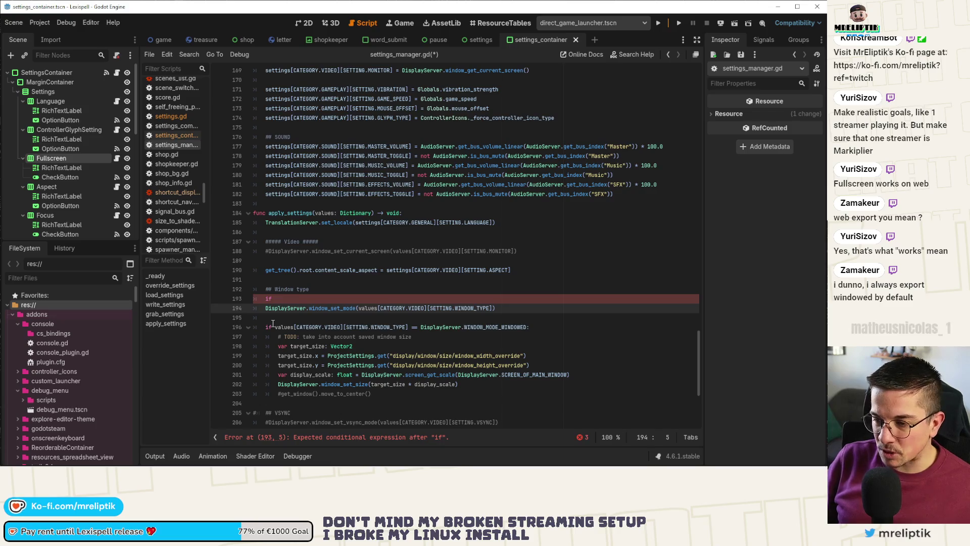
{"action": "key", "text": "Up"}
{"action": "key", "text": "End"}
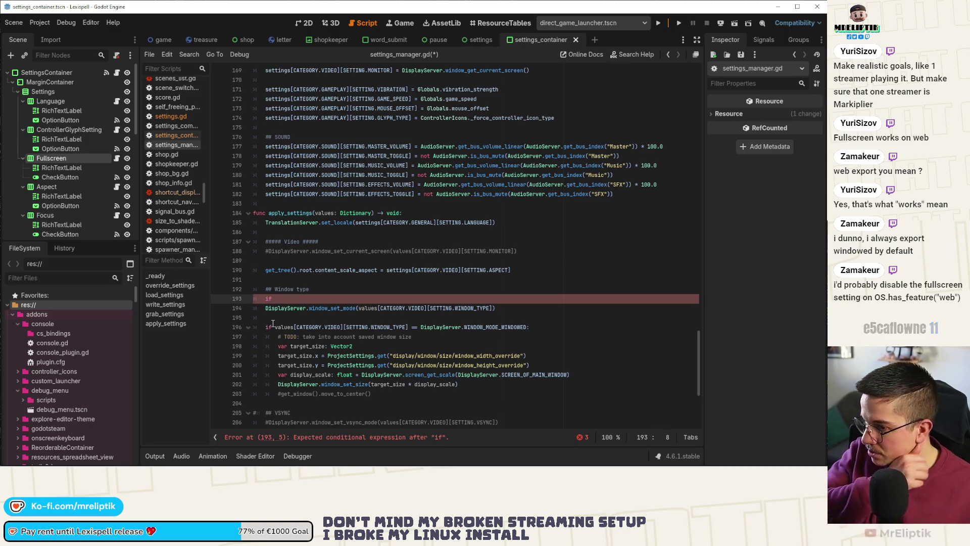
- Complete the line as 'if OS.has_feature("web"):' and add an 'else:' branch
{"action": "type", "text": "visible = not OS.has_feature(\"web\")"}
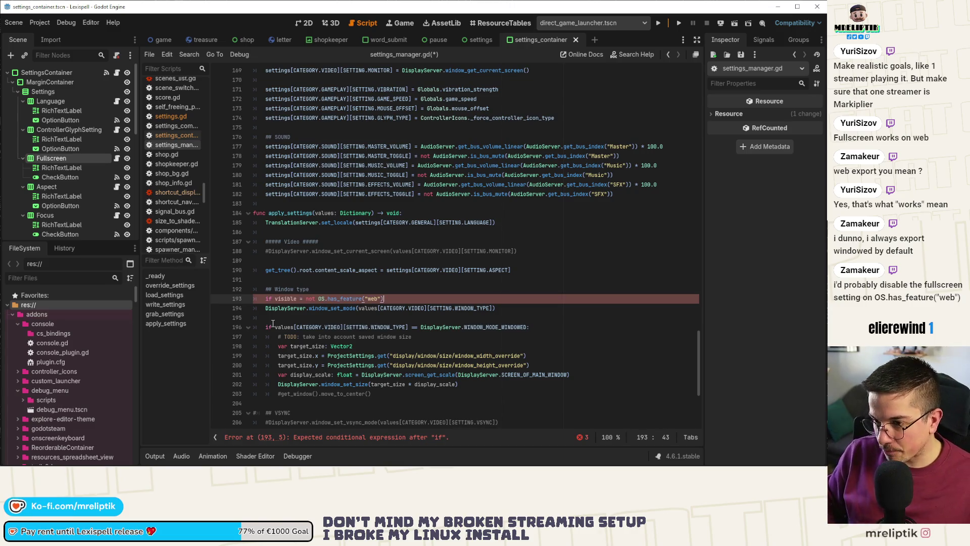
{"action": "key", "text": "ctrl+Left"}
{"action": "key", "text": "ctrl+Left"}
{"action": "key", "text": "ctrl+Left"}
{"action": "key", "text": "BackSpace"}
{"action": "key", "text": "BackSpace"}
{"action": "key", "text": "BackSpace"}
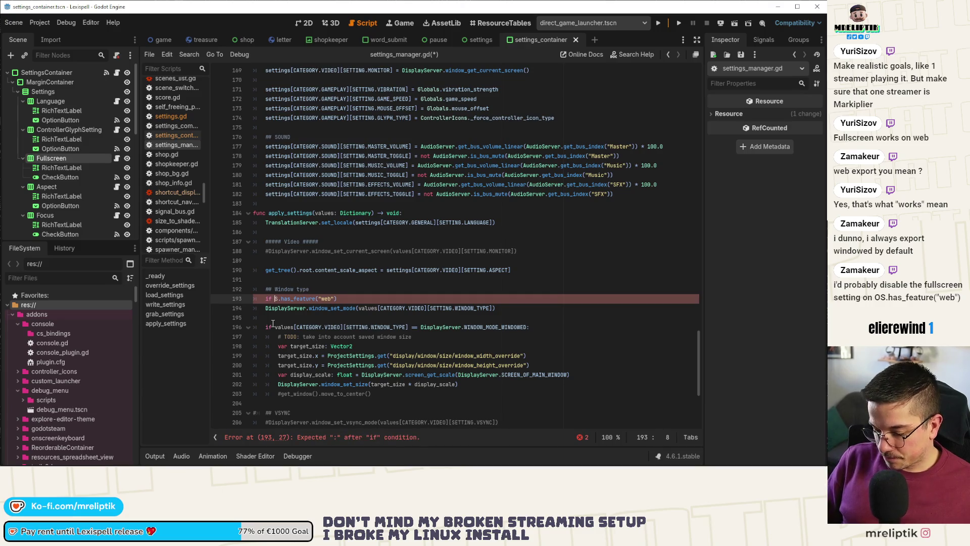
{"action": "type", "text": "O"}
{"action": "key", "text": "End"}
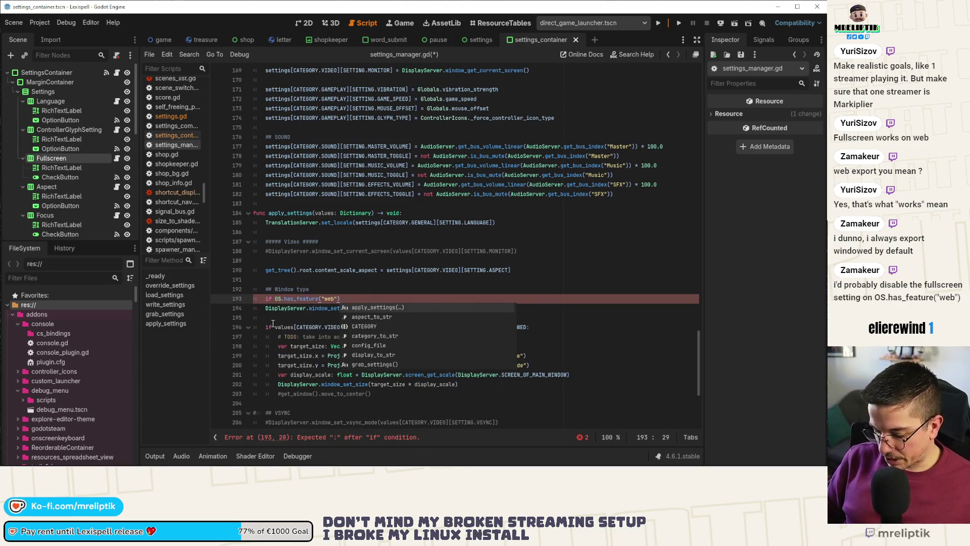
{"action": "type", "text": ":"}
{"action": "key", "text": "Return"}
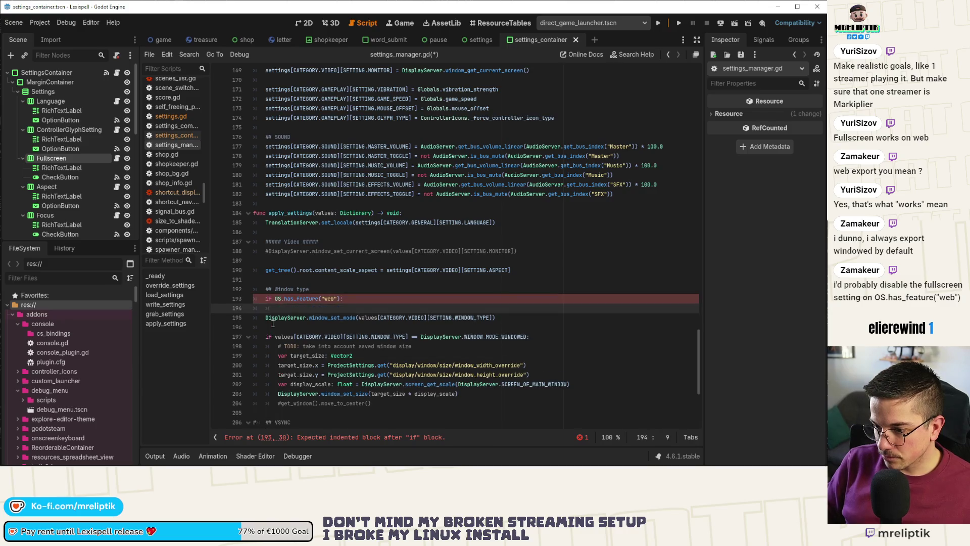
{"action": "type", "text": "else:"}
- Indent the window_set_mode call under else and copy it up into the if block
{"action": "key", "text": "Down"}
{"action": "key", "text": "Home"}
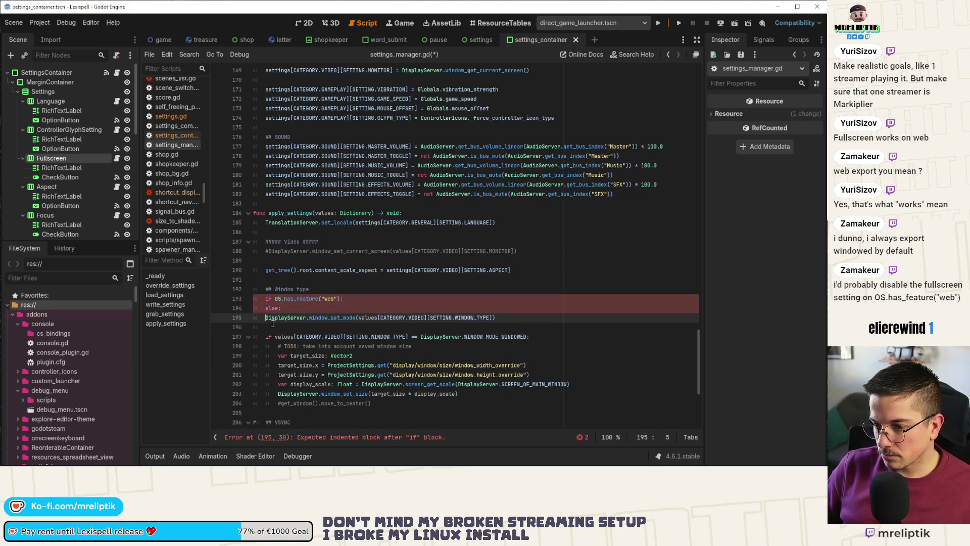
{"action": "key", "text": "Caps_Lock"}
{"action": "key", "text": "Tab"}
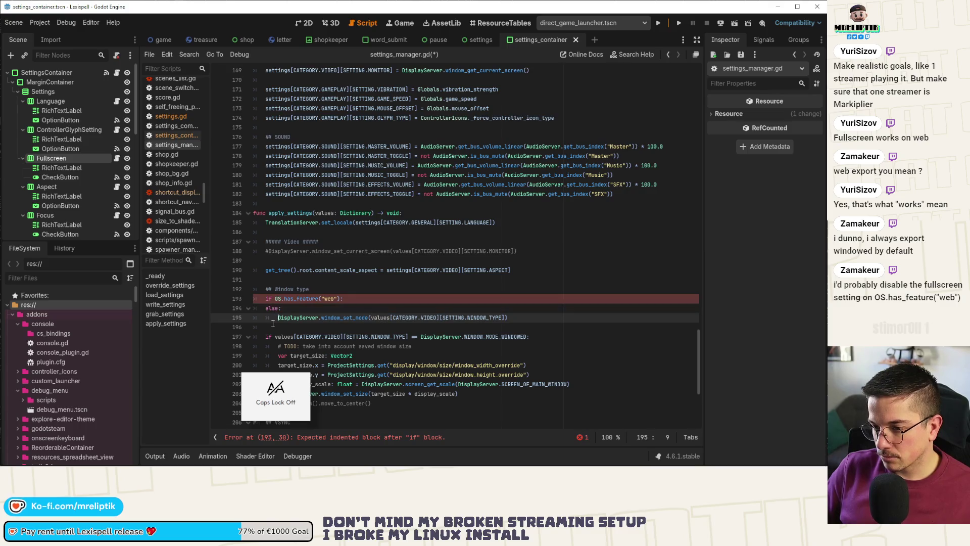
{"action": "key", "text": "ctrl+shift+d"}
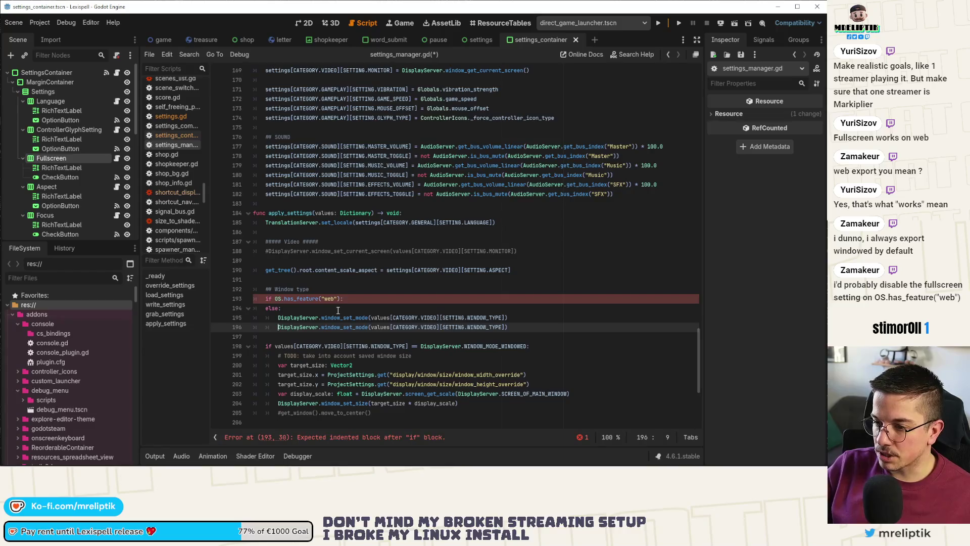
{"action": "key", "text": "alt+Up"}
{"action": "key", "text": "alt+Up"}
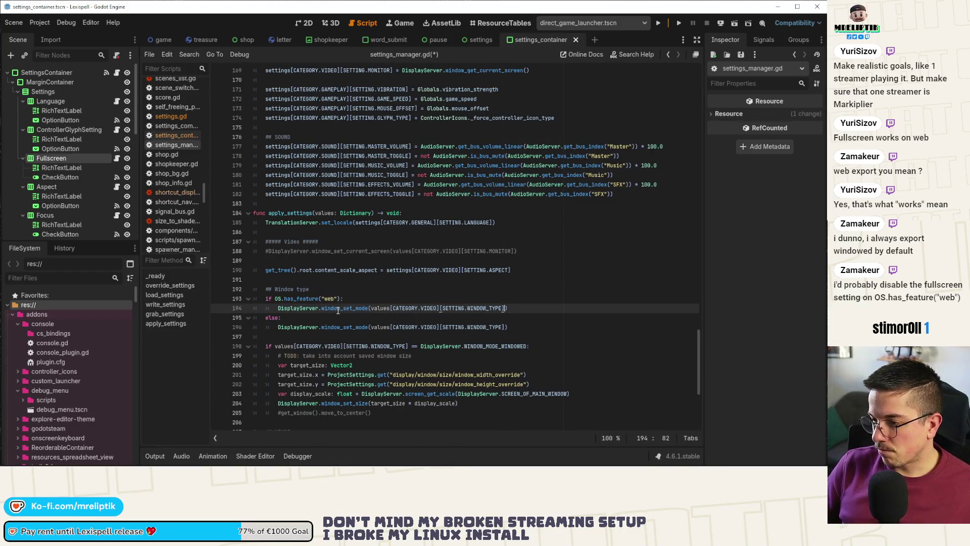
- Change the copied call's argument to DisplayServer.WINDOW_MODE_WINDOWED and save settings_manager.gd
{"action": "key", "text": "ctrl+Right"}
{"action": "key", "text": "ctrl+shift+Left"}
{"action": "key", "text": "ctrl+shift+Left"}
{"action": "key", "text": "ctrl+shift+Left"}
{"action": "key", "text": "ctrl+shift+Left"}
{"action": "key", "text": "ctrl+shift+Left"}
{"action": "key", "text": "BackSpace"}
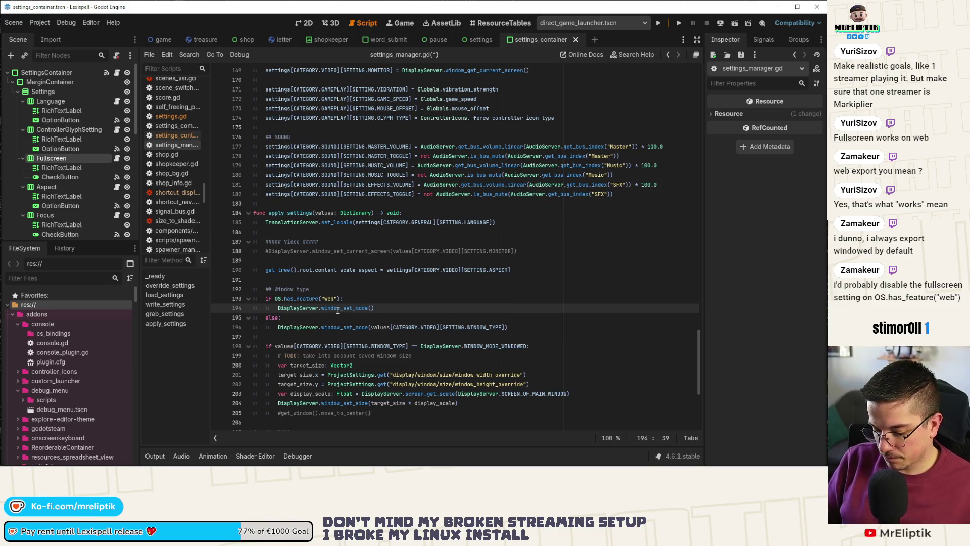
{"action": "type", "text": "DisplayServer."}
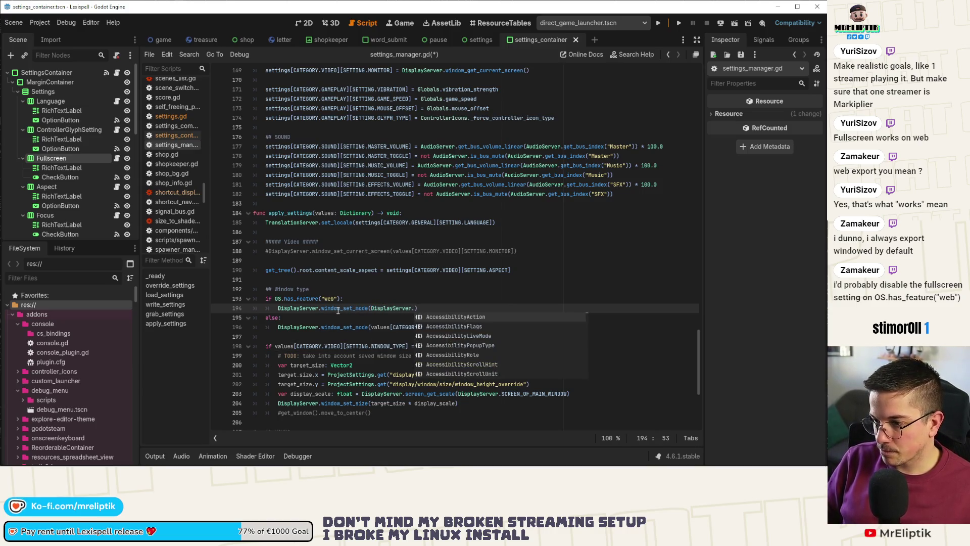
{"action": "type", "text": "WINDO"}
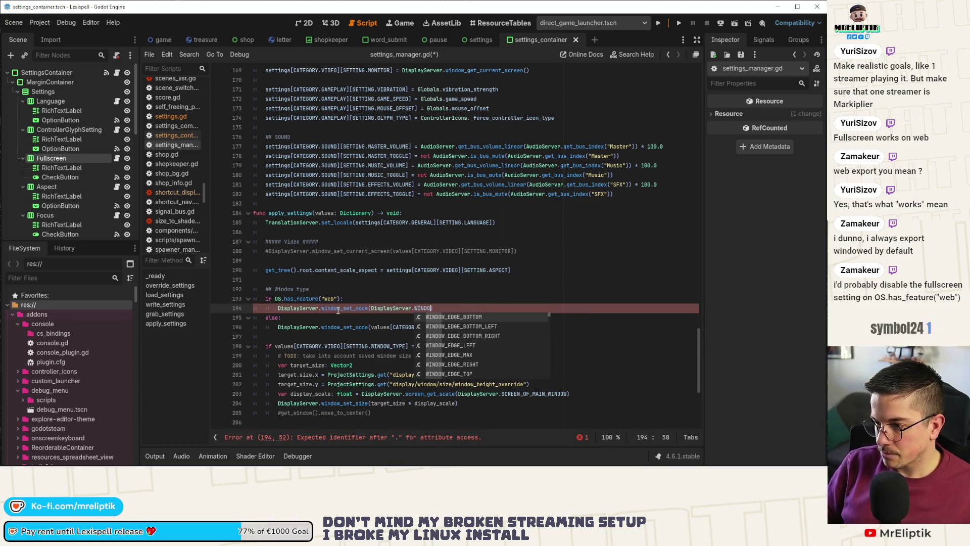
{"action": "type", "text": "W8MODE"}
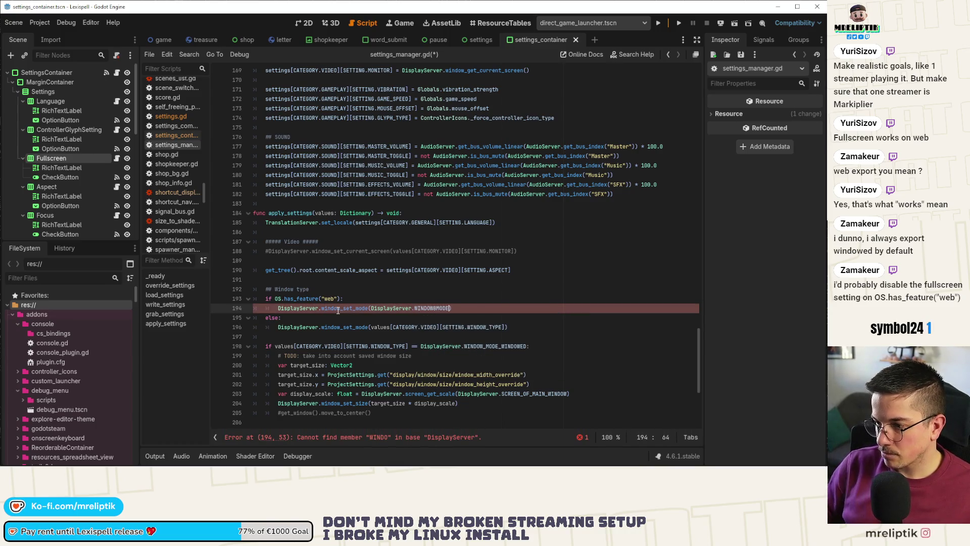
{"action": "key", "text": "BackSpace"}
{"action": "key", "text": "BackSpace"}
{"action": "key", "text": "BackSpace"}
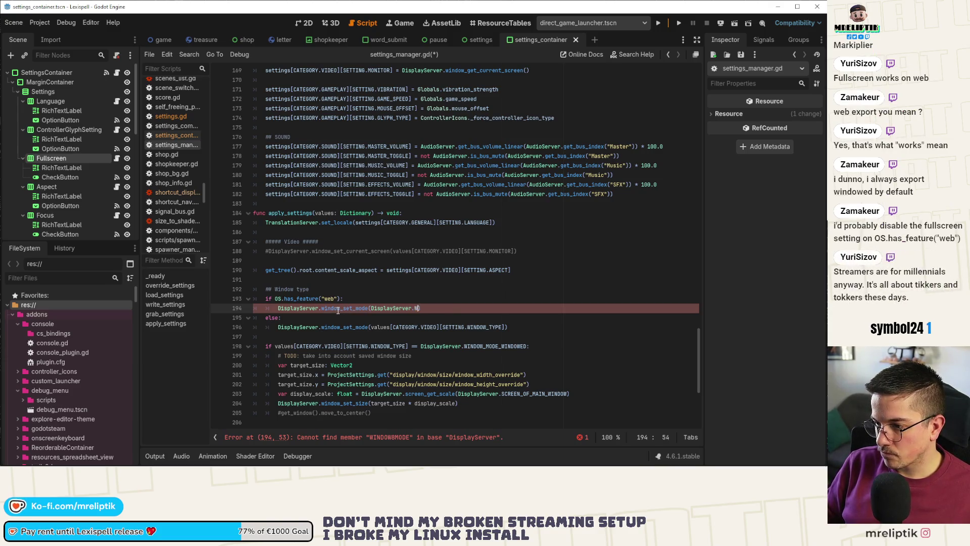
{"action": "type", "text": "INDOW_MODE_"}
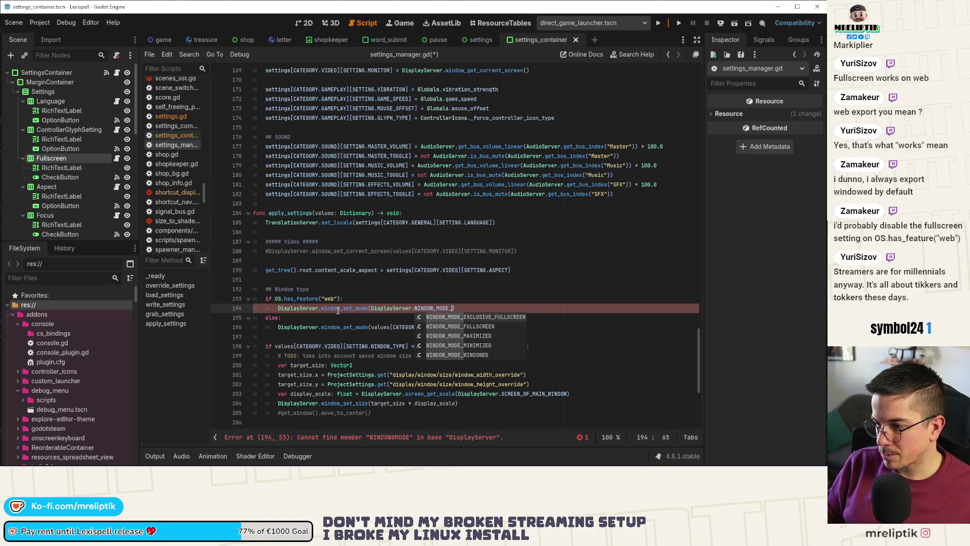
{"action": "type", "text": "W"}
{"action": "key", "text": "Return"}
{"action": "key", "text": "ctrl+s"}
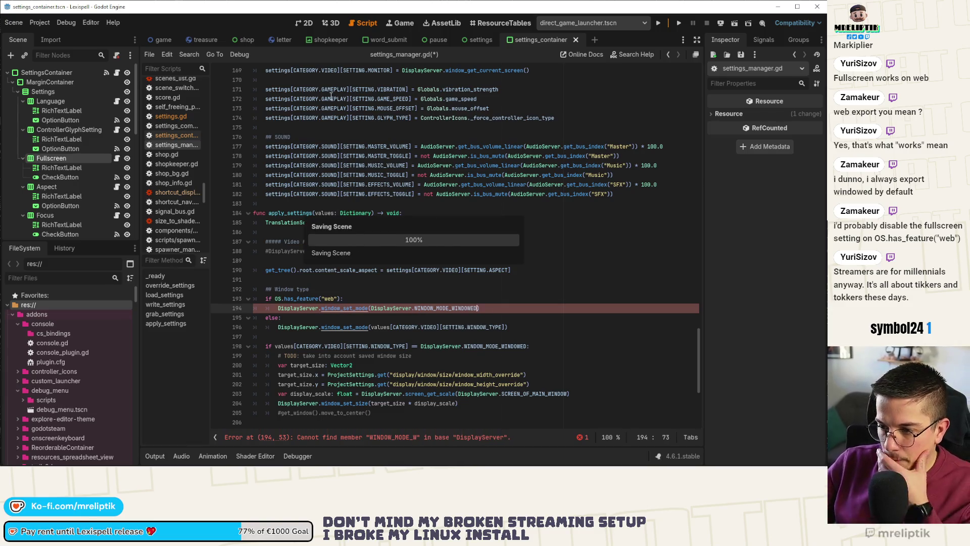
{"action": "left_click_drag", "start_coordinate": [496, 308], "coordinate": [269, 303]}
{"action": "key", "text": "ctrl+s"}
{"action": "key", "text": "ctrl+shift+o"}
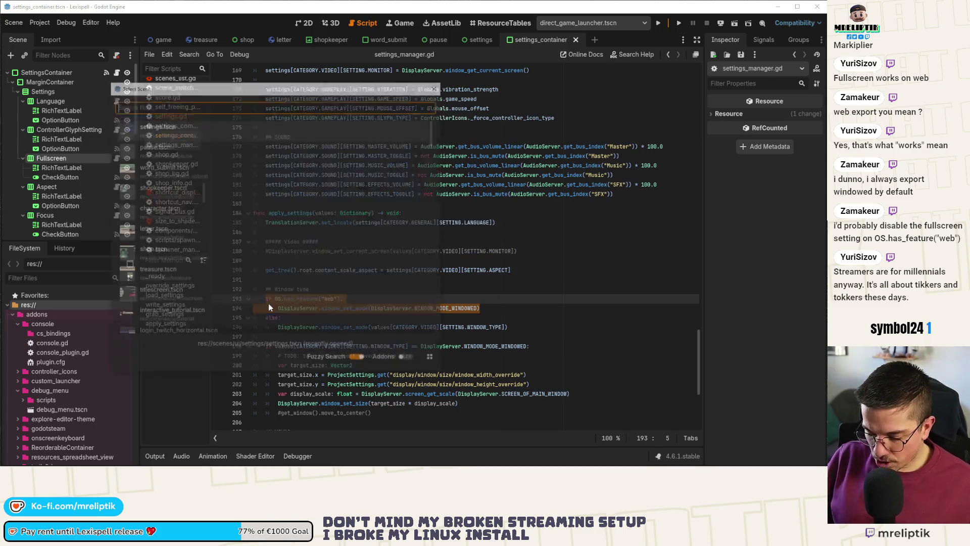
- Open entry_point.tscn via quick search 'entry' and read the scene-sequence code in entry_point.gd
{"action": "type", "text": "entry"}
{"action": "key", "text": "Return"}
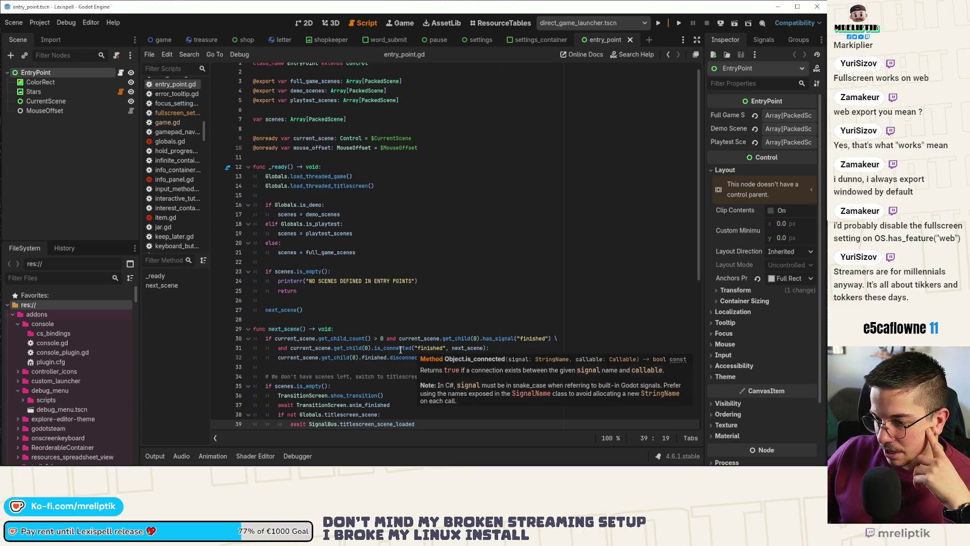
{"action": "scroll", "coordinate": [407, 323], "scroll_direction": "down", "scroll_amount": 3}
{"action": "left_click", "coordinate": [412, 281]}
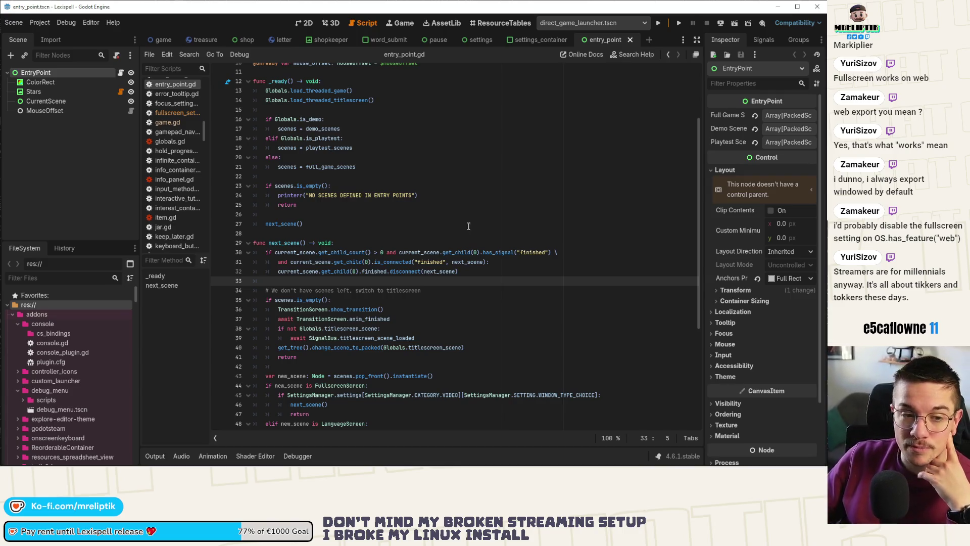
{"action": "left_click", "coordinate": [324, 290]}
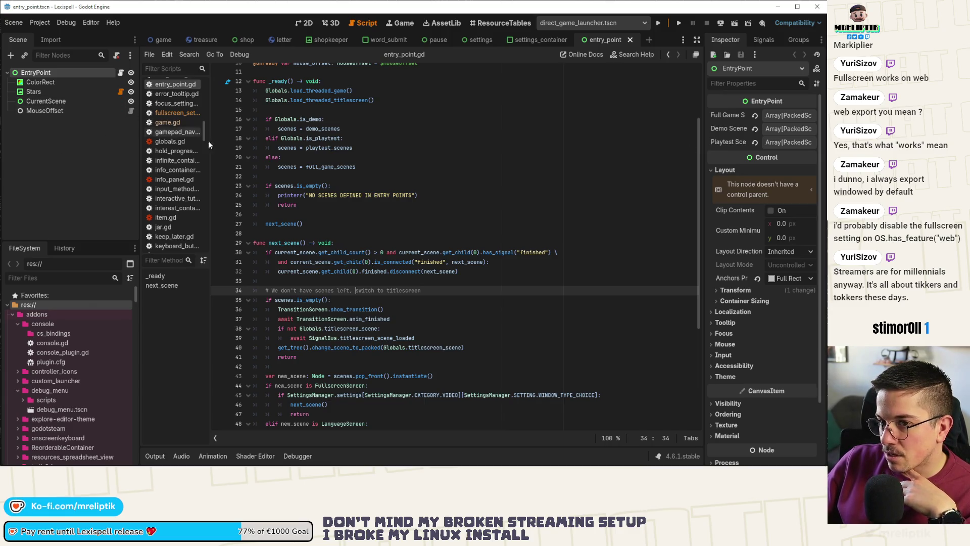
- Open the fullscreen screen from Demo Scenes, then return to entry_point.gd's FullscreenScreen check on line 44
{"action": "left_click", "coordinate": [791, 129]}
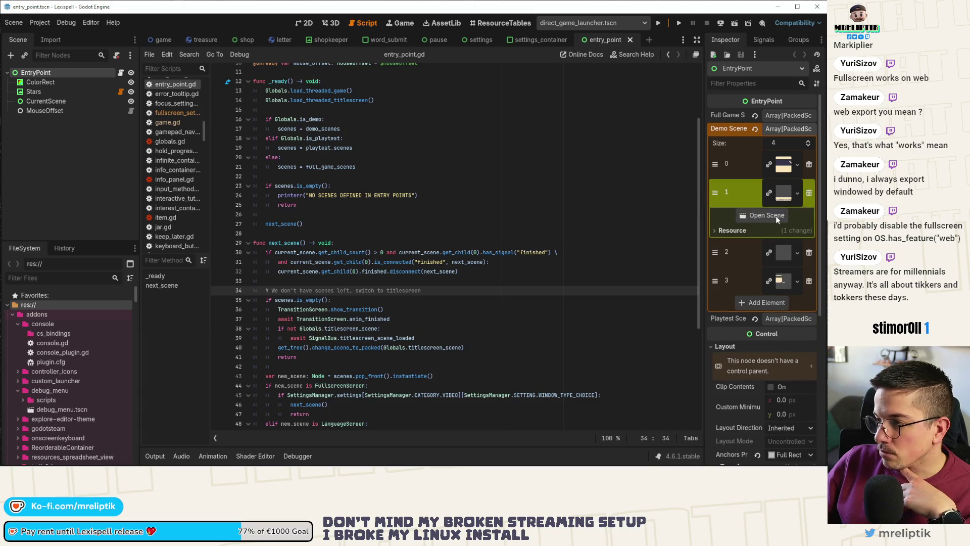
{"action": "left_click", "coordinate": [775, 216]}
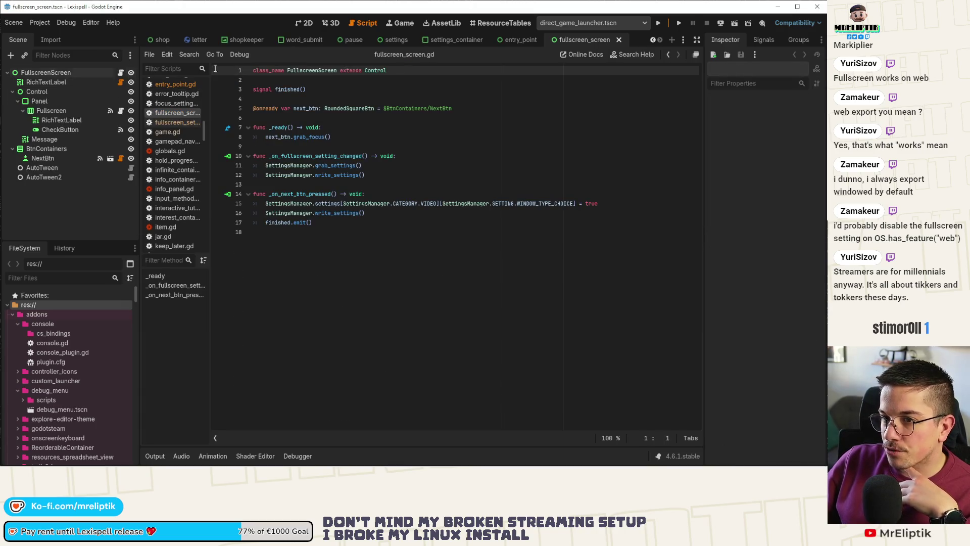
{"action": "left_click", "coordinate": [518, 39]}
{"action": "scroll", "coordinate": [338, 312], "scroll_direction": "down", "scroll_amount": 4}
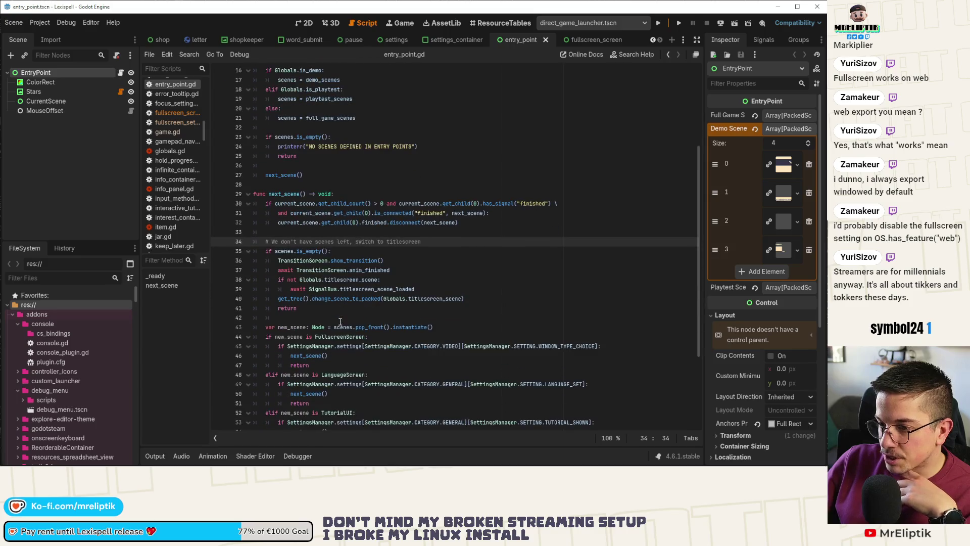
{"action": "left_click", "coordinate": [273, 289]}
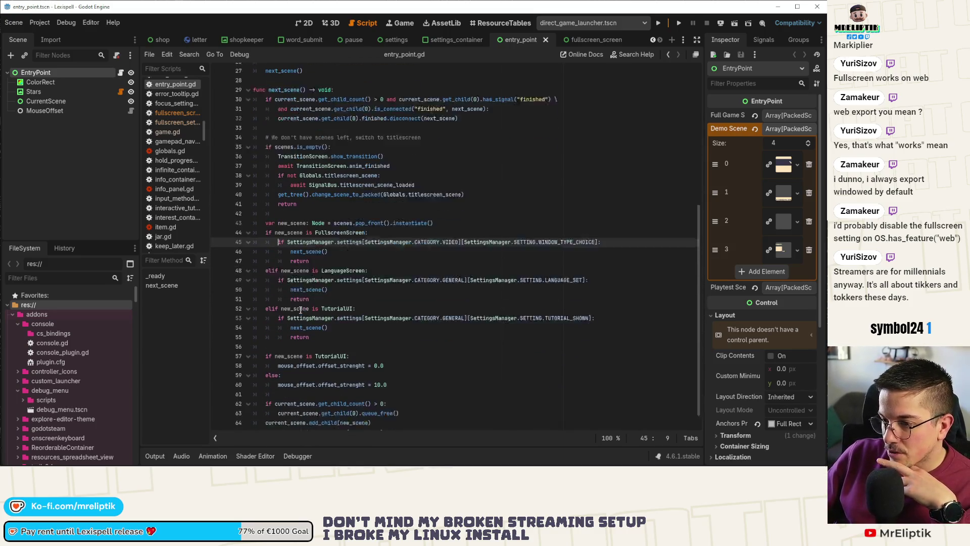
{"action": "scroll", "coordinate": [325, 209], "scroll_direction": "down", "scroll_amount": 2}
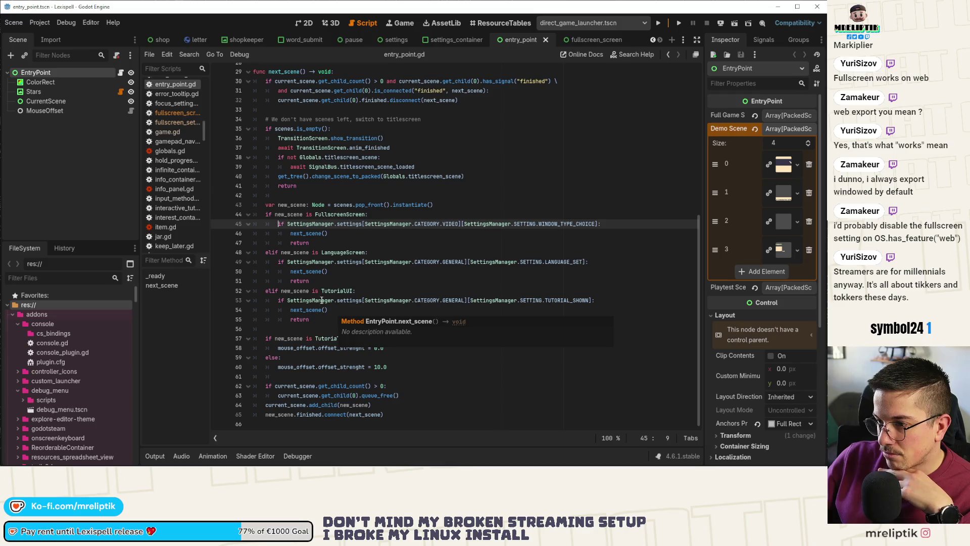
{"action": "left_click", "coordinate": [365, 214]}
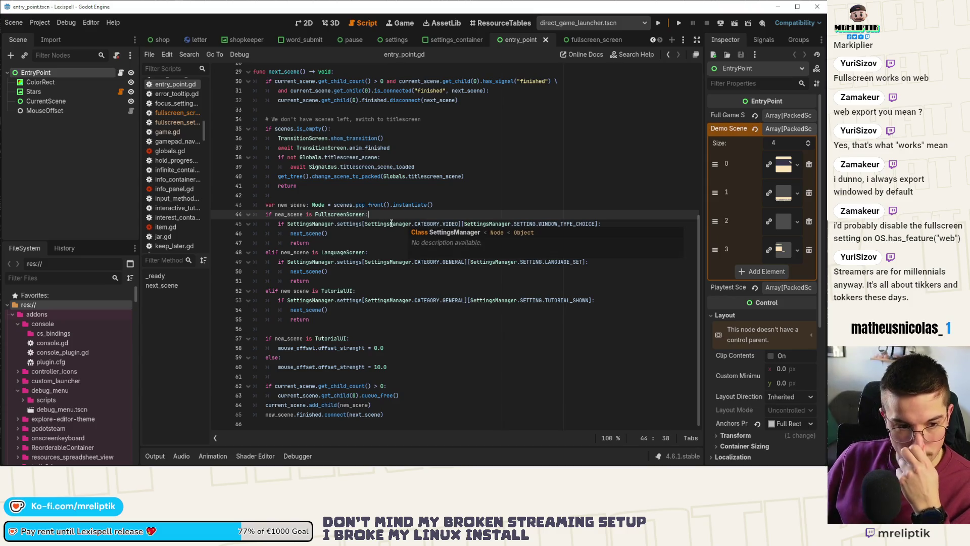
- Add an 'if OS.has_feature("web"):' check under the FullscreenScreen condition
{"action": "key", "text": "Return"}
{"action": "key", "text": "ctrl+v"}
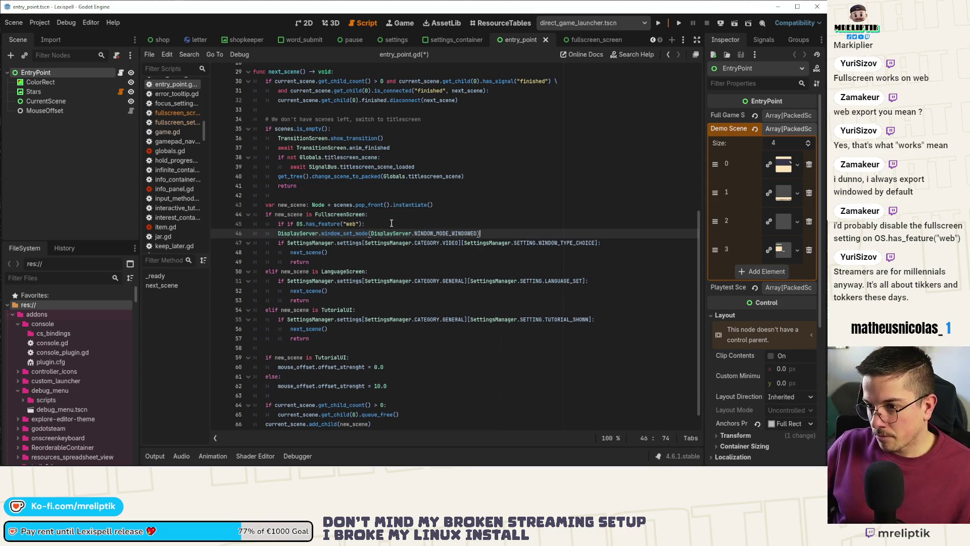
{"action": "key", "text": "Return"}
{"action": "key", "text": "ctrl+v"}
{"action": "key", "text": "ctrl+z"}
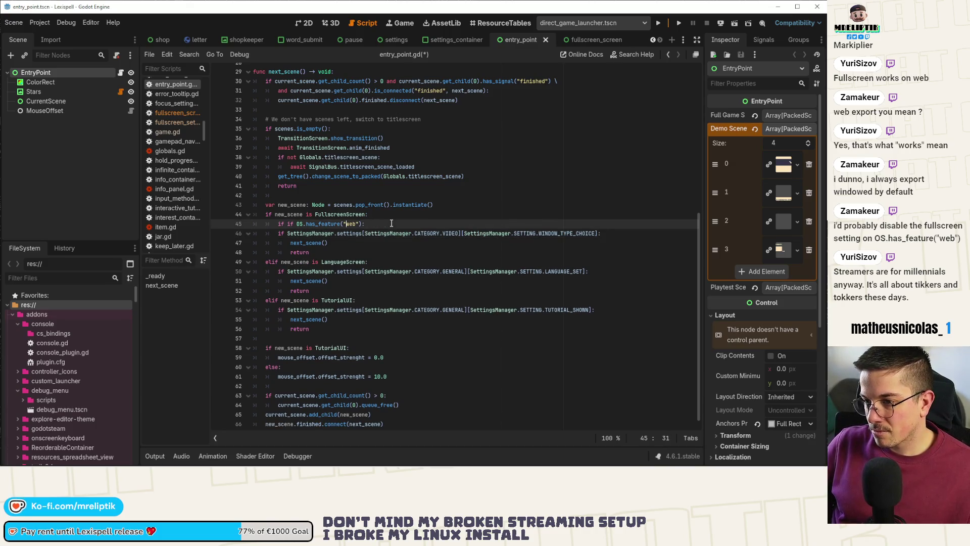
{"action": "key", "text": "BackSpace"}
{"action": "key", "text": "BackSpace"}
{"action": "key", "text": "BackSpace"}
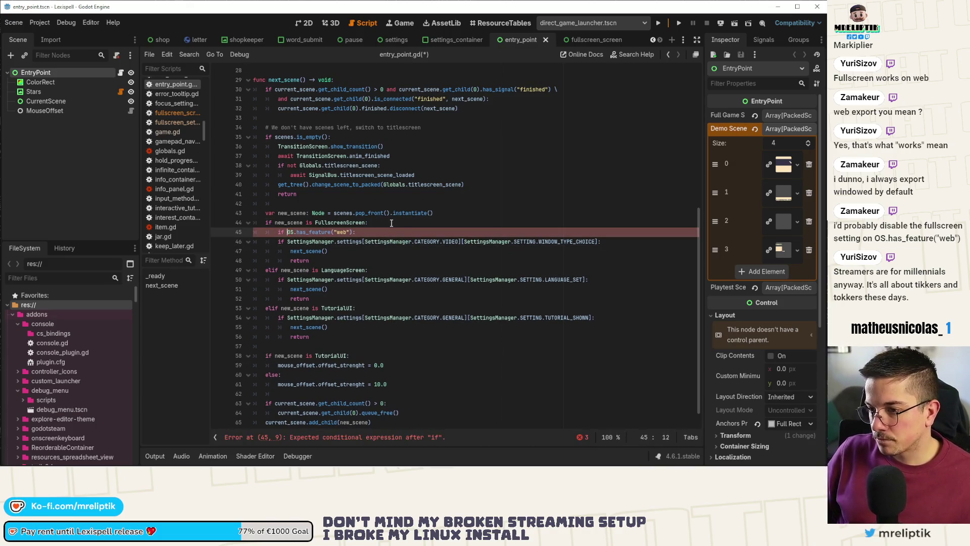
- Put next_scene() and return under the web check and save entry_point.gd
{"action": "key", "text": "Down"}
{"action": "key", "text": "Down"}
{"action": "key", "text": "ctrl+shift+d"}
{"action": "key", "text": "alt+Up"}
{"action": "key", "text": "alt+Up"}
{"action": "key", "text": "Down"}
{"action": "key", "text": "Down"}
{"action": "key", "text": "Down"}
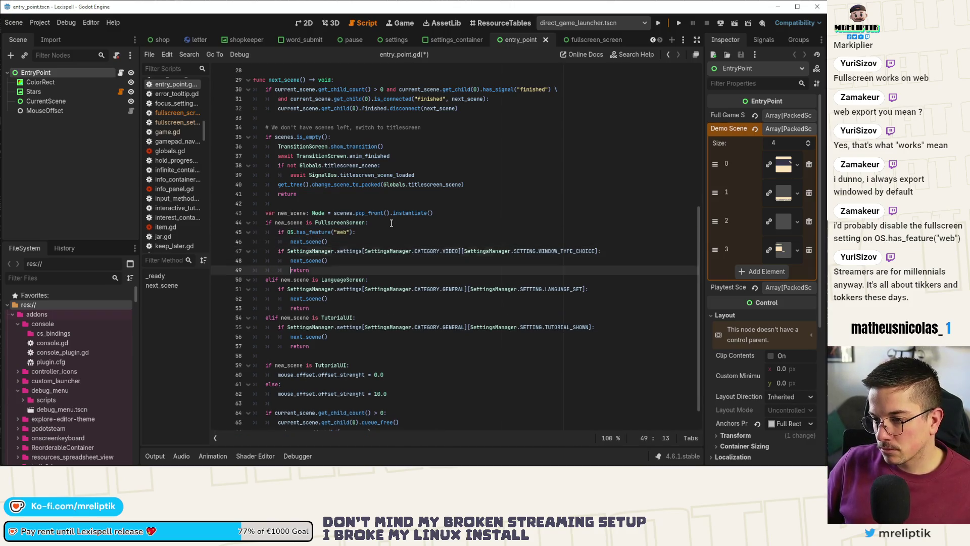
{"action": "key", "text": "ctrl+shift+d"}
{"action": "key", "text": "alt+Up"}
{"action": "key", "text": "alt+Up"}
{"action": "key", "text": "ctrl+s"}
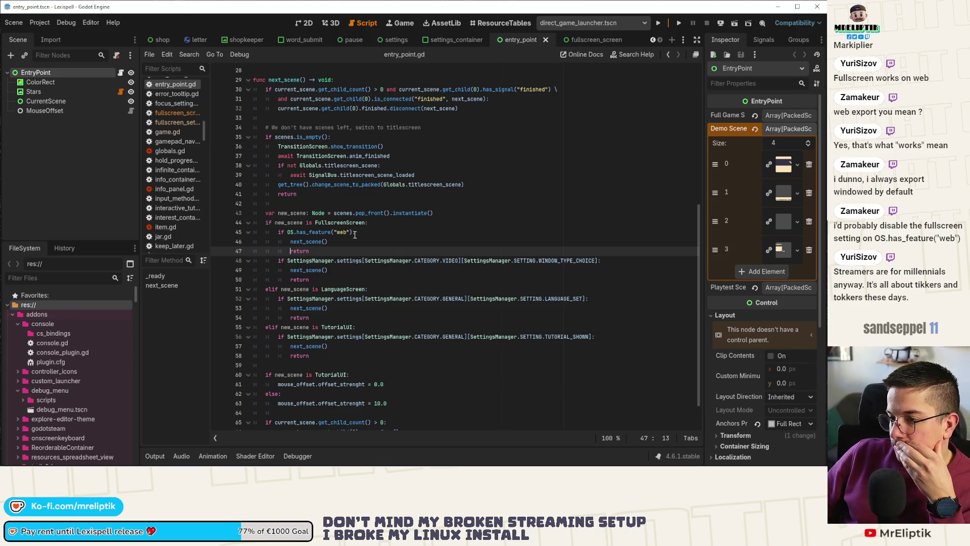
- Bring up the Remote Deploy options for the web browser
{"action": "scroll", "coordinate": [382, 283], "scroll_direction": "up", "scroll_amount": 9}
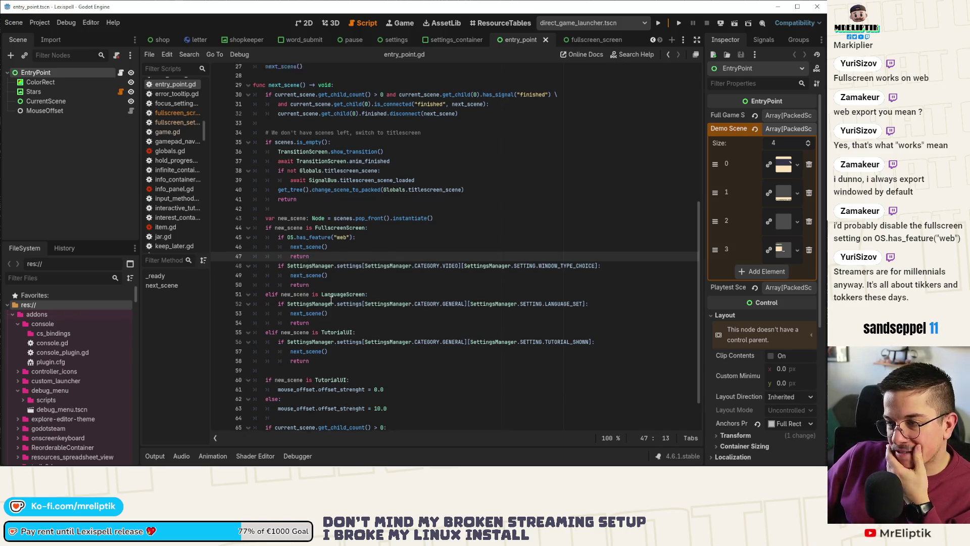
{"action": "right_click", "coordinate": [321, 309]}
{"action": "left_click", "coordinate": [280, 27]}
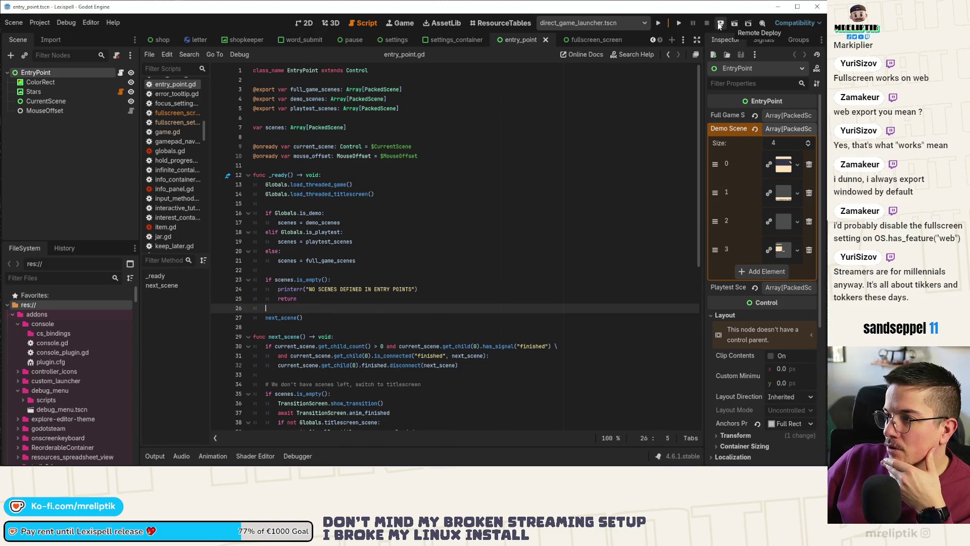
{"action": "left_click", "coordinate": [720, 25]}
- Deploy to the browser, confirm Settings has no fullscreen option, and return HOME
{"action": "left_click", "coordinate": [733, 64]}
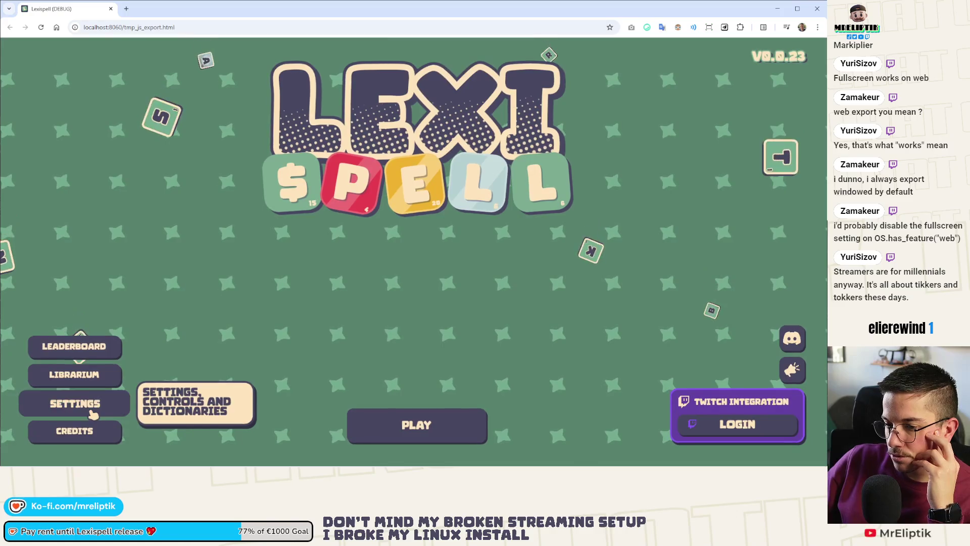
{"action": "left_click", "coordinate": [63, 403]}
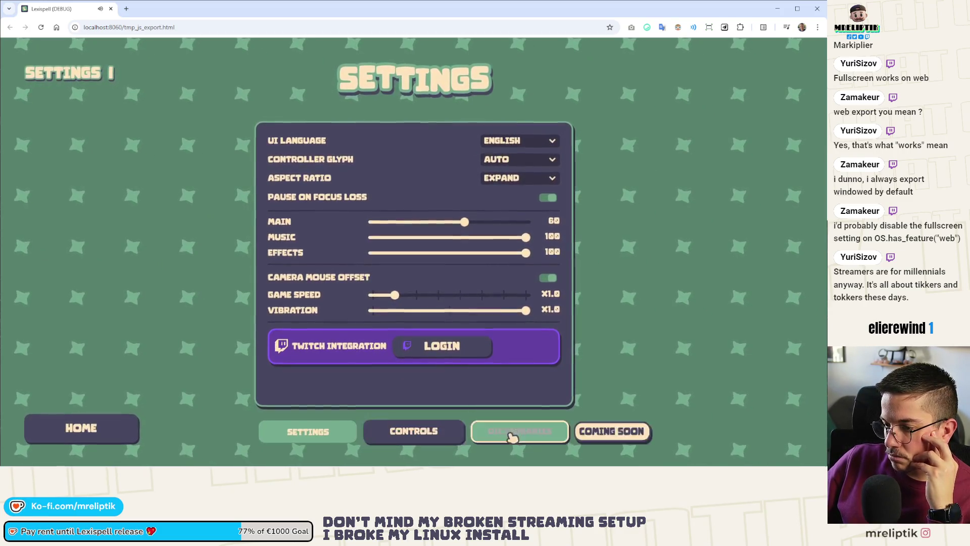
{"action": "left_click", "coordinate": [90, 438]}
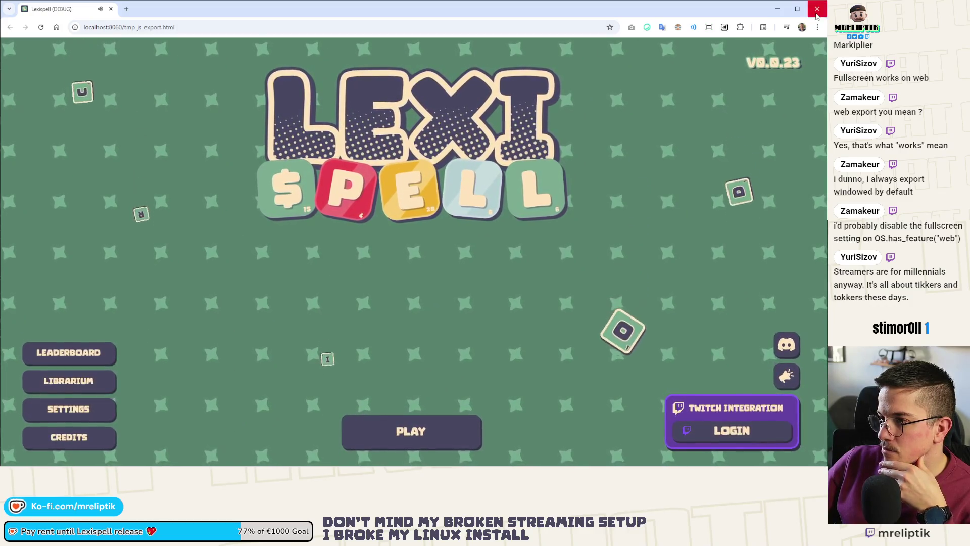
- Switch back to Godot and place the caret in entry_point.gd
{"action": "key", "text": "alt+Tab"}
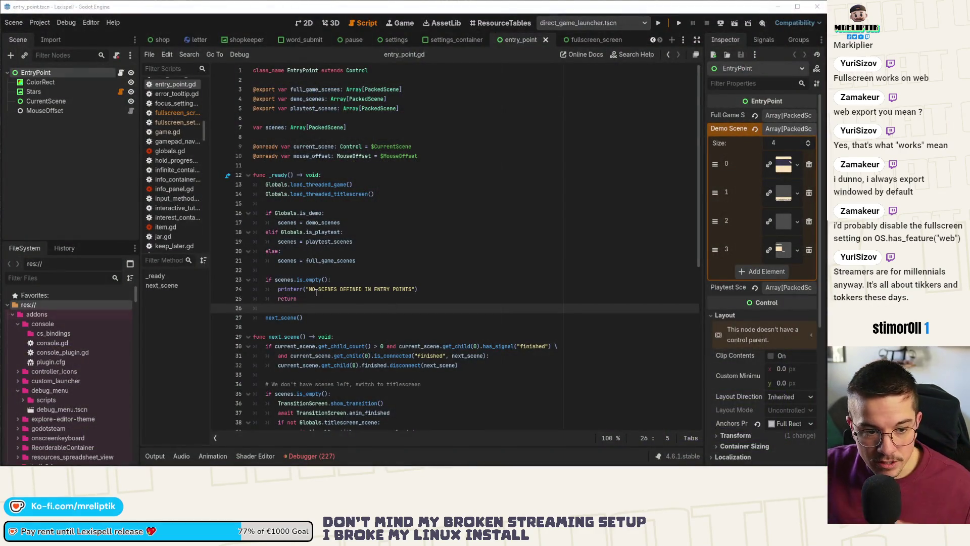
{"action": "left_click", "coordinate": [315, 278]}
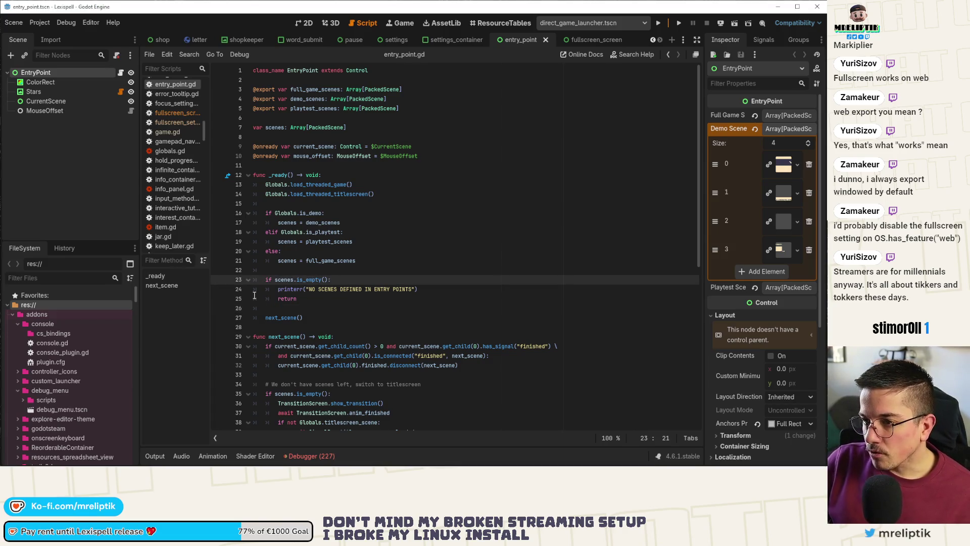
{"action": "left_click", "coordinate": [403, 203]}
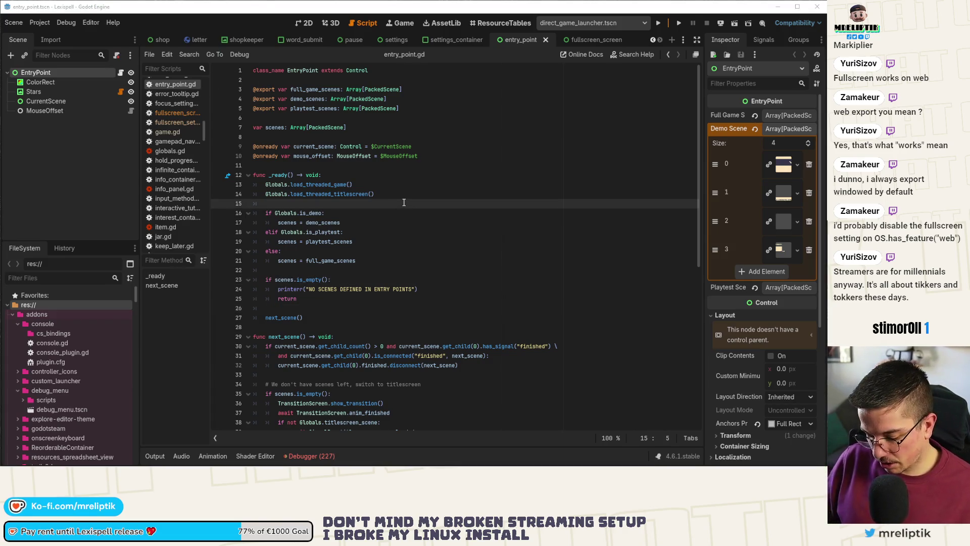
- Open globals.gd via quick search, jump to _input, and follow Utils.exit_game into utils.gd
{"action": "key", "text": "ctrl+shift+o"}
{"action": "type", "text": "globals"}
{"action": "key", "text": "Return"}
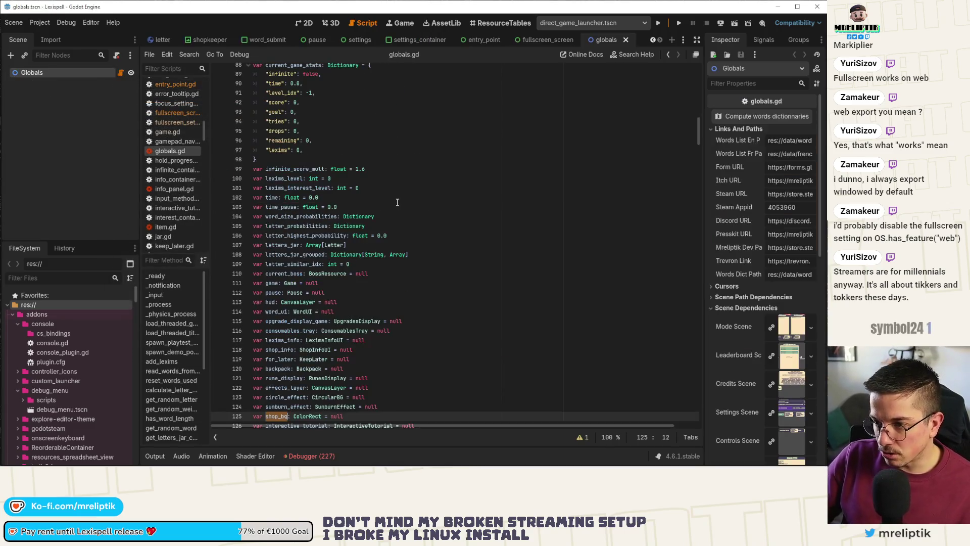
{"action": "left_click", "coordinate": [369, 275]}
{"action": "left_click", "coordinate": [178, 295]}
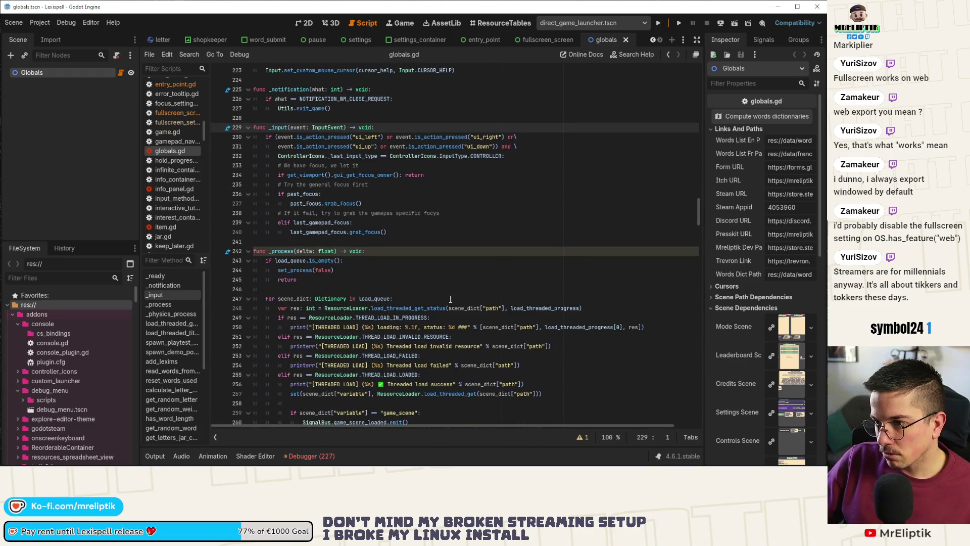
{"action": "scroll", "coordinate": [450, 300], "scroll_direction": "down", "scroll_amount": 5}
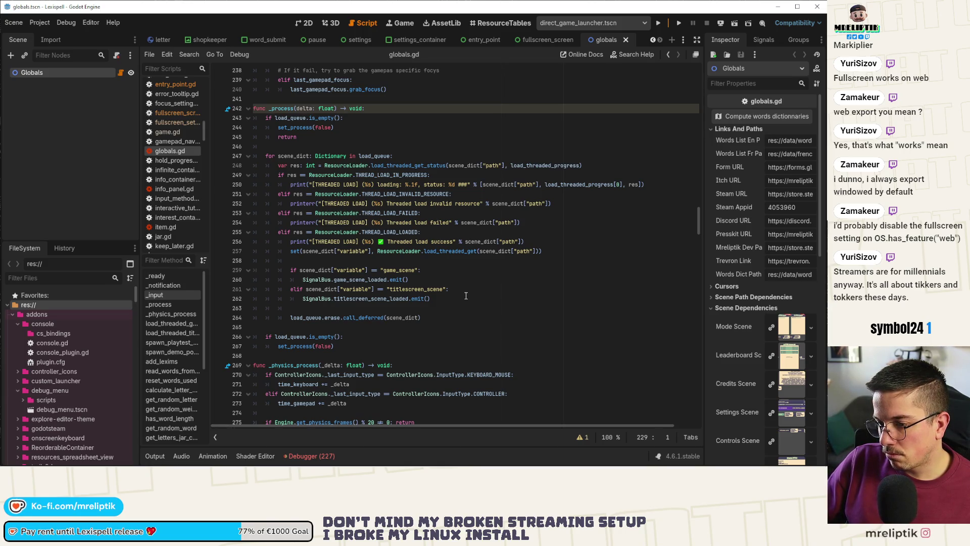
{"action": "scroll", "coordinate": [466, 296], "scroll_direction": "up", "scroll_amount": 6}
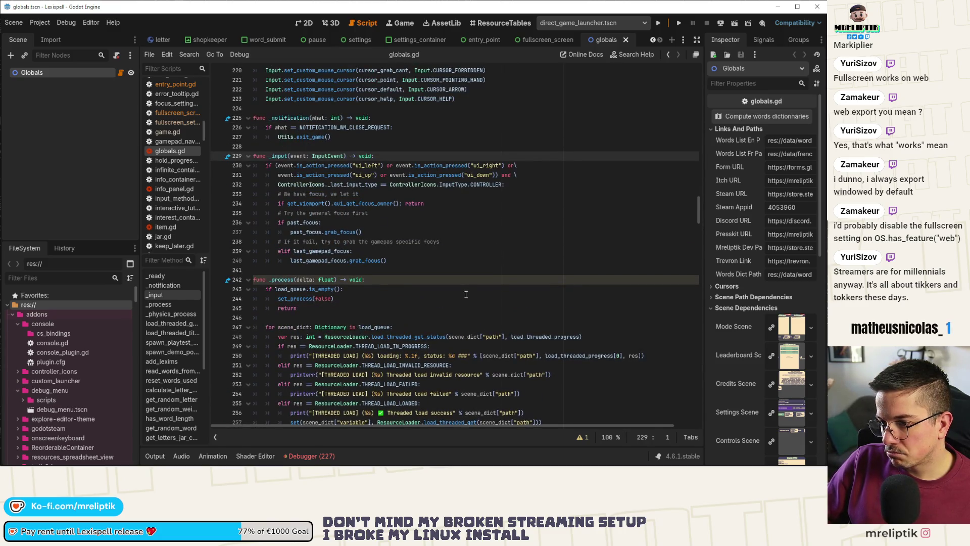
{"action": "scroll", "coordinate": [466, 294], "scroll_direction": "up", "scroll_amount": 2}
{"action": "left_click", "coordinate": [412, 180]}
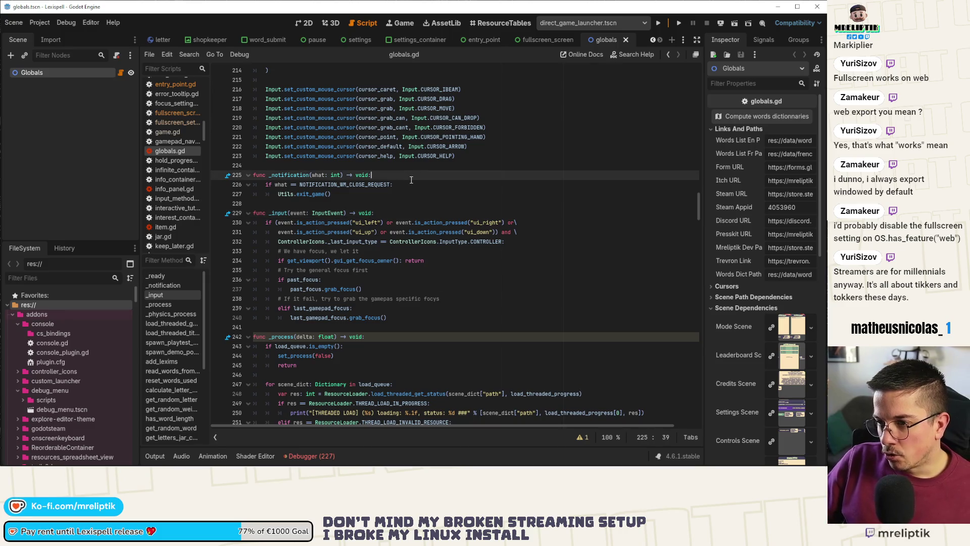
{"action": "left_click", "coordinate": [297, 195], "text": "ctrl"}
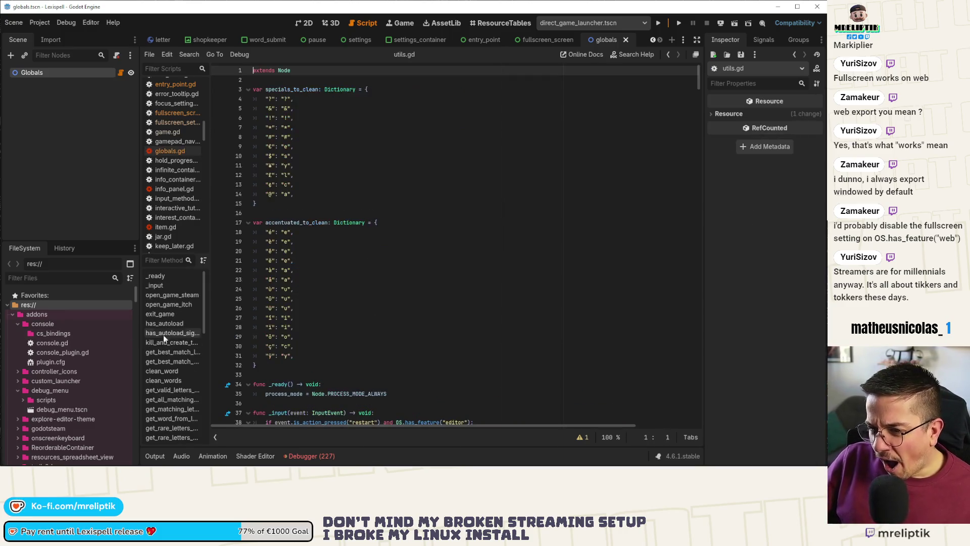
- Paste the OS.has_feature("web") snippet onto the fullscreen check on line 40 of utils.gd
{"action": "left_click", "coordinate": [165, 285]}
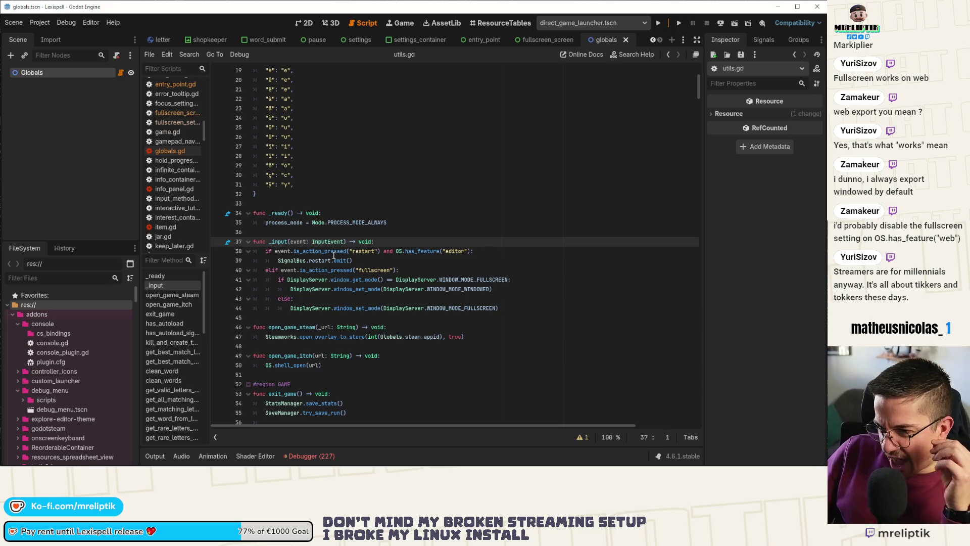
{"action": "left_click", "coordinate": [394, 270]}
{"action": "type", "text": "a,d"}
{"action": "key", "text": "Return"}
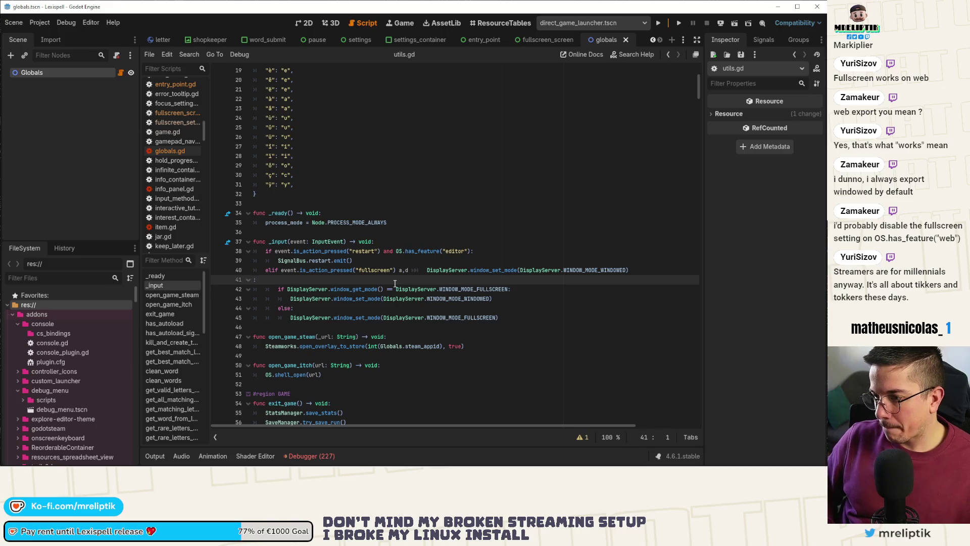
{"action": "key", "text": "BackSpace"}
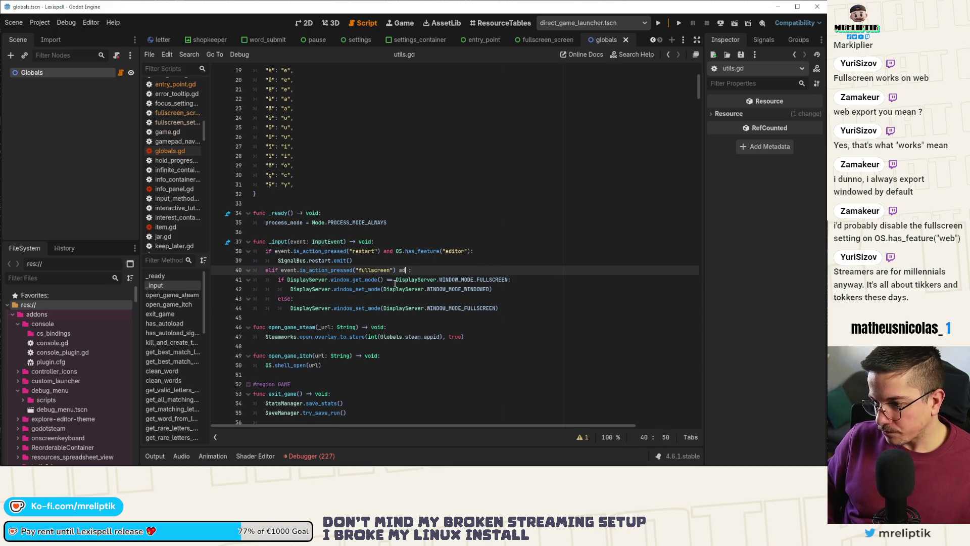
{"action": "key", "text": "super+v"}
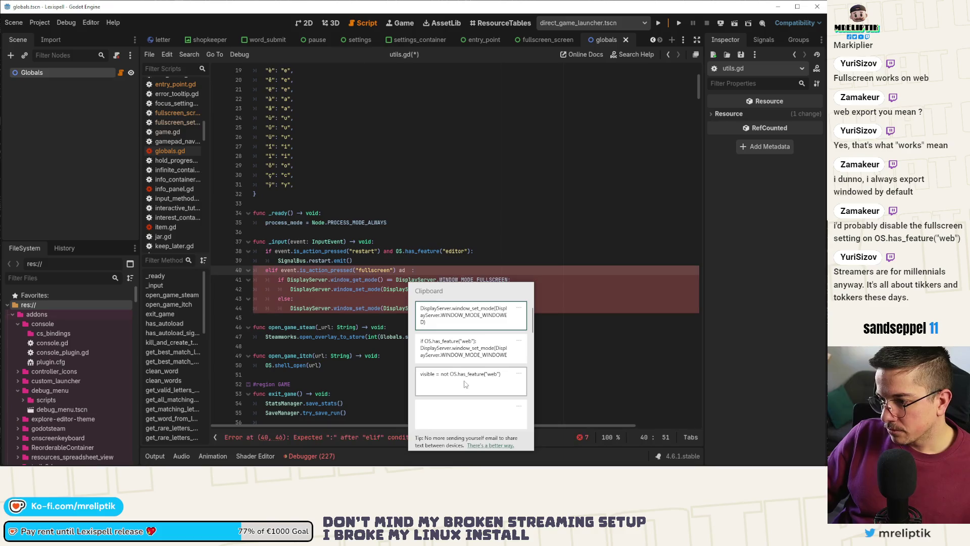
{"action": "left_click", "coordinate": [464, 384]}
- Fix line 40 to read 'and not OS.has_feature("web")' and save utils.gd
{"action": "double_click", "coordinate": [416, 268]}
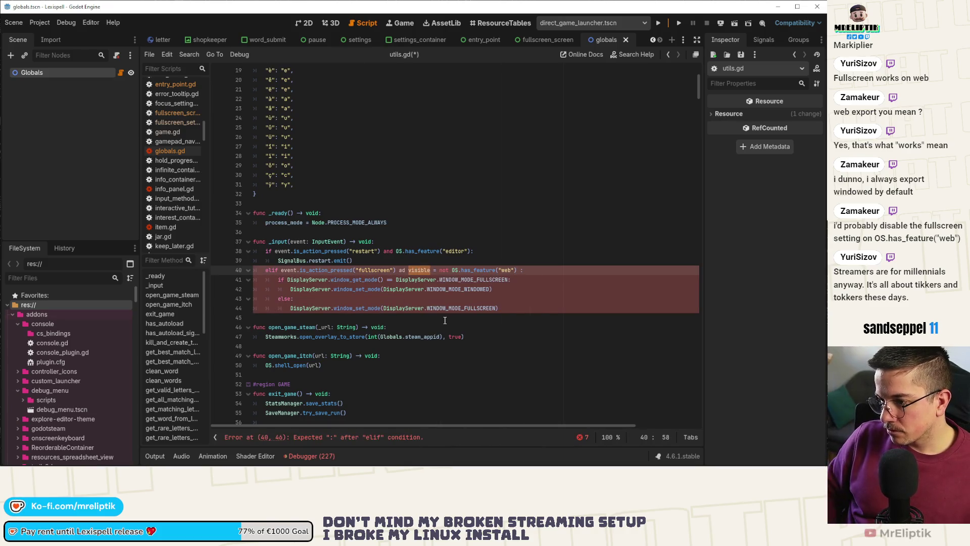
{"action": "key", "text": "BackSpace"}
{"action": "key", "text": "BackSpace"}
{"action": "key", "text": "Delete"}
{"action": "key", "text": "Delete"}
{"action": "key", "text": "Delete"}
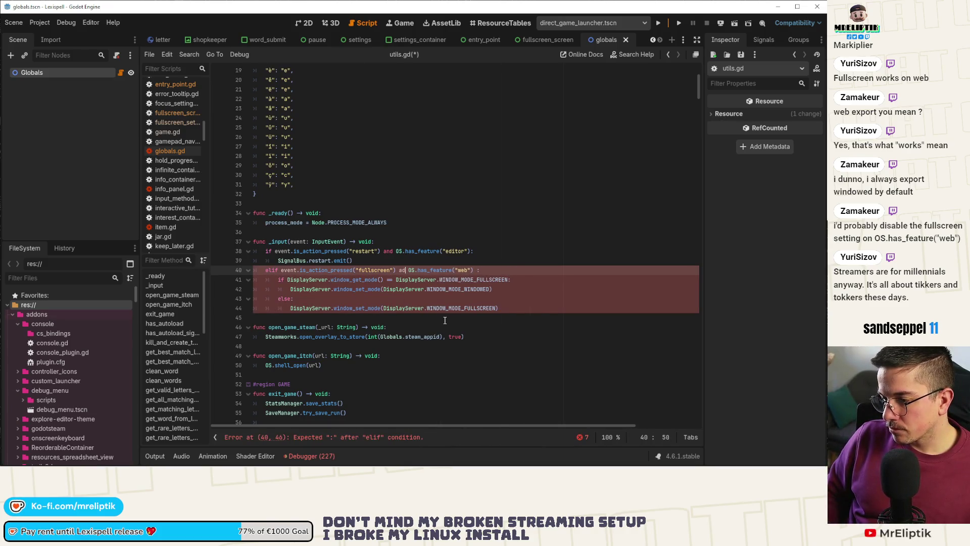
{"action": "key", "text": "BackSpace"}
{"action": "type", "text": "nd n"}
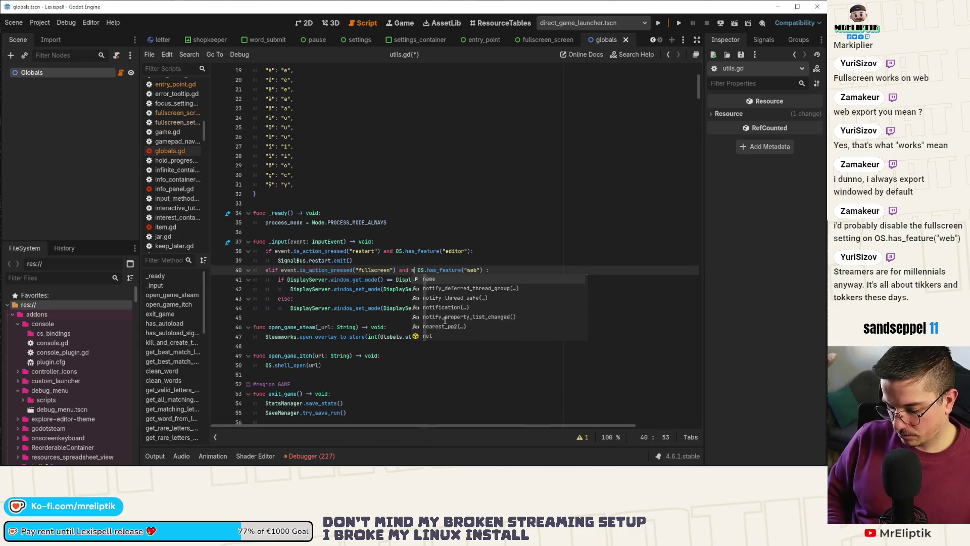
{"action": "type", "text": "ot"}
{"action": "key", "text": "ctrl+s"}
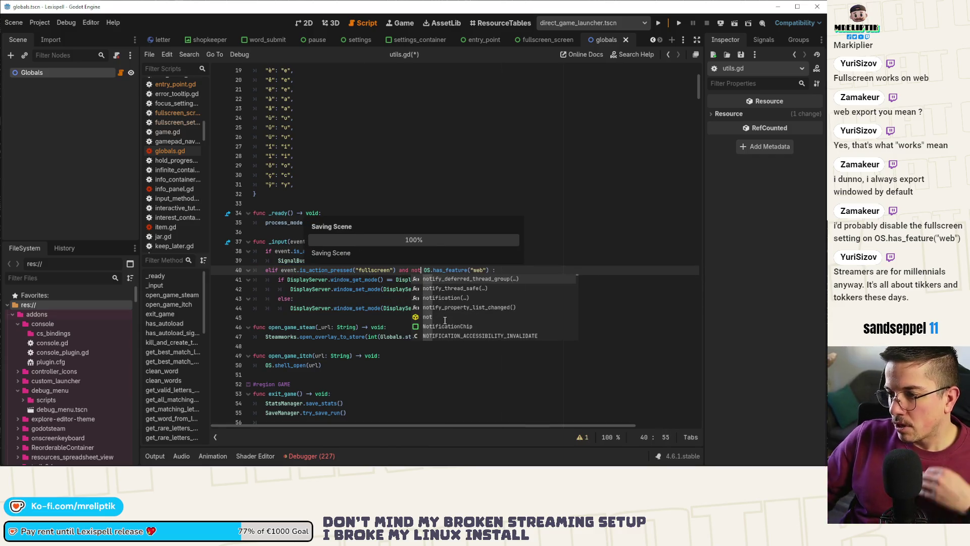
{"action": "left_click", "coordinate": [337, 184]}
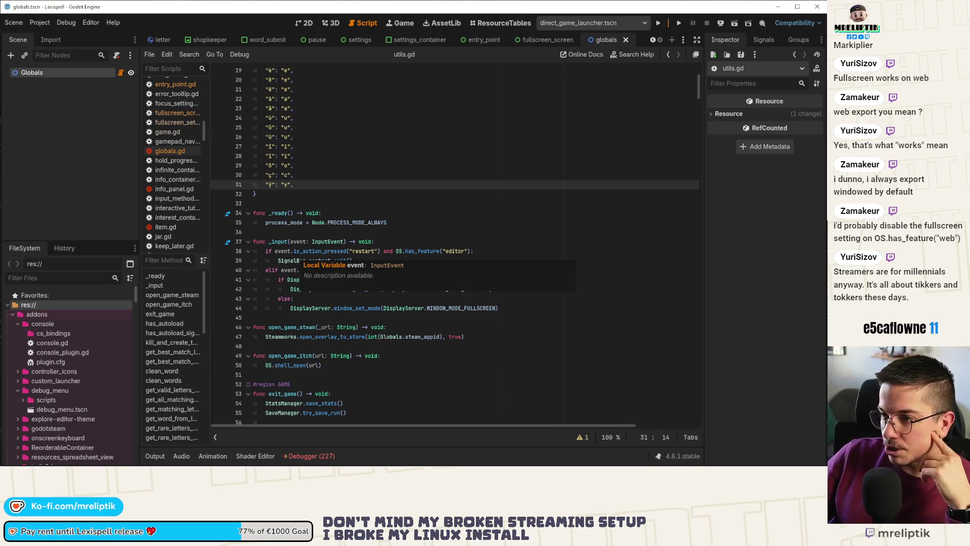
{"action": "left_click", "coordinate": [728, 461]}
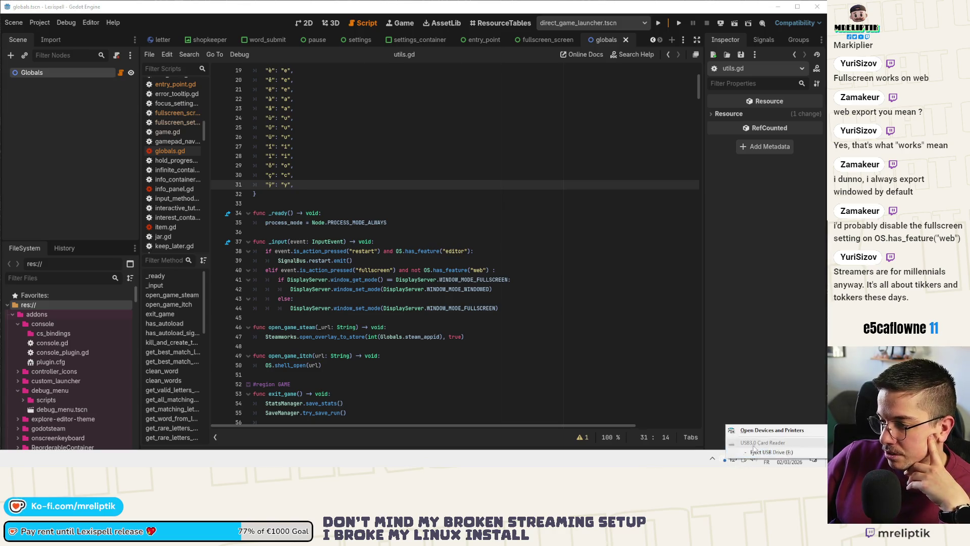
{"action": "left_click", "coordinate": [768, 451]}
{"action": "left_click", "coordinate": [329, 245]}
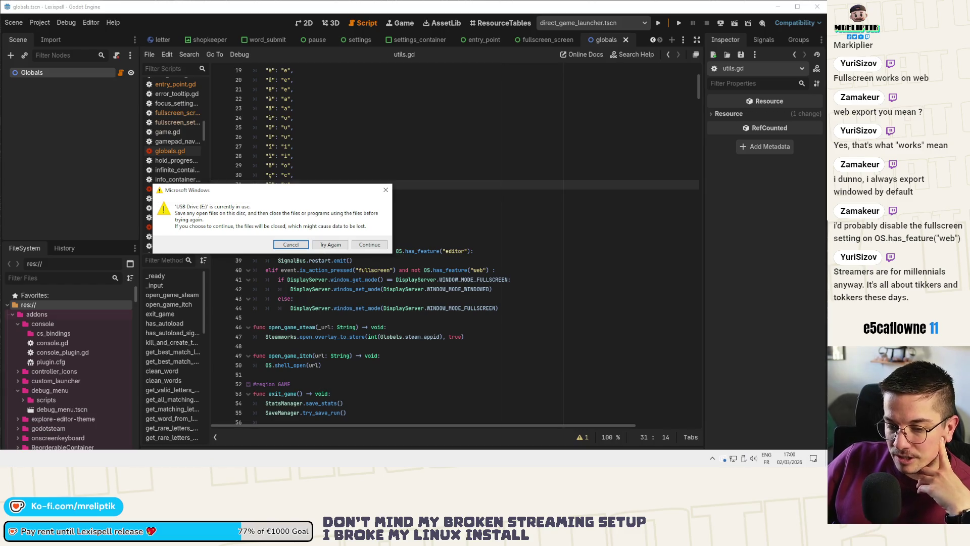
{"action": "left_click", "coordinate": [324, 244]}
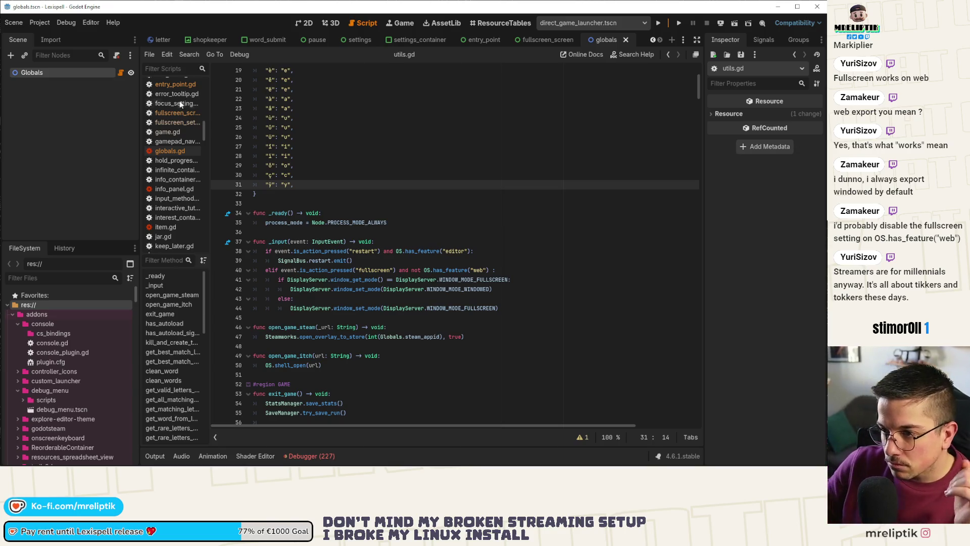
{"action": "left_click", "coordinate": [355, 279]}
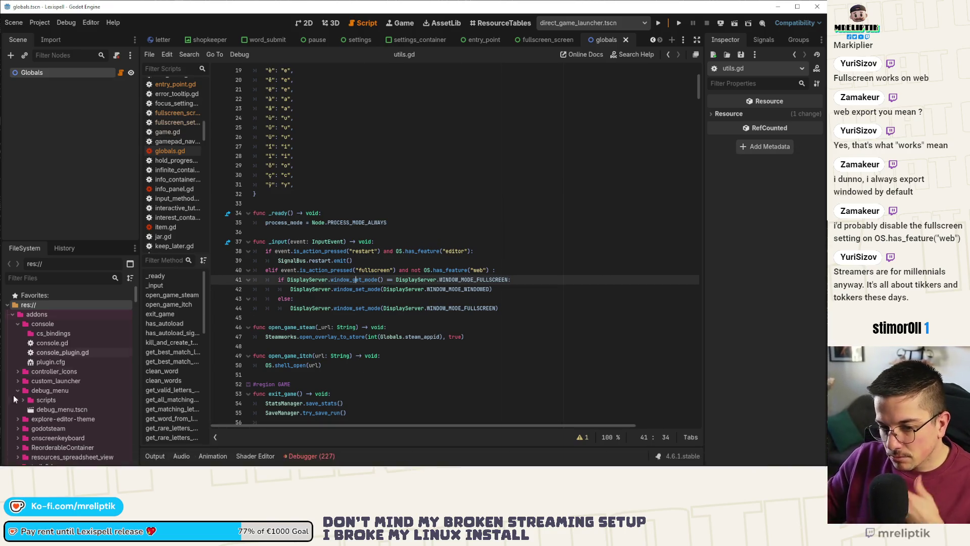
- In VS Code, review the fullscreen_setting.gd and settings_manager.gd diffs
{"action": "left_click", "coordinate": [15, 459]}
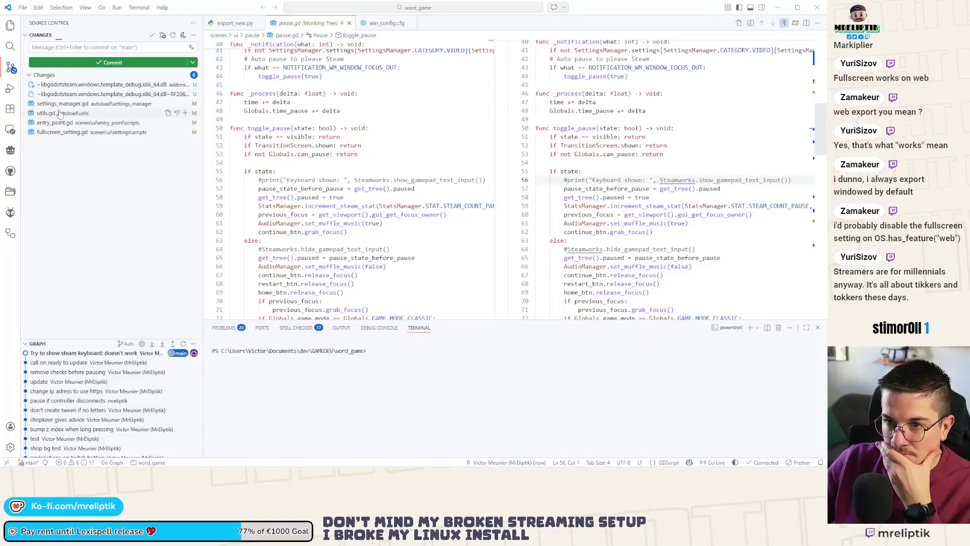
{"action": "left_click", "coordinate": [47, 132]}
{"action": "left_click", "coordinate": [56, 104]}
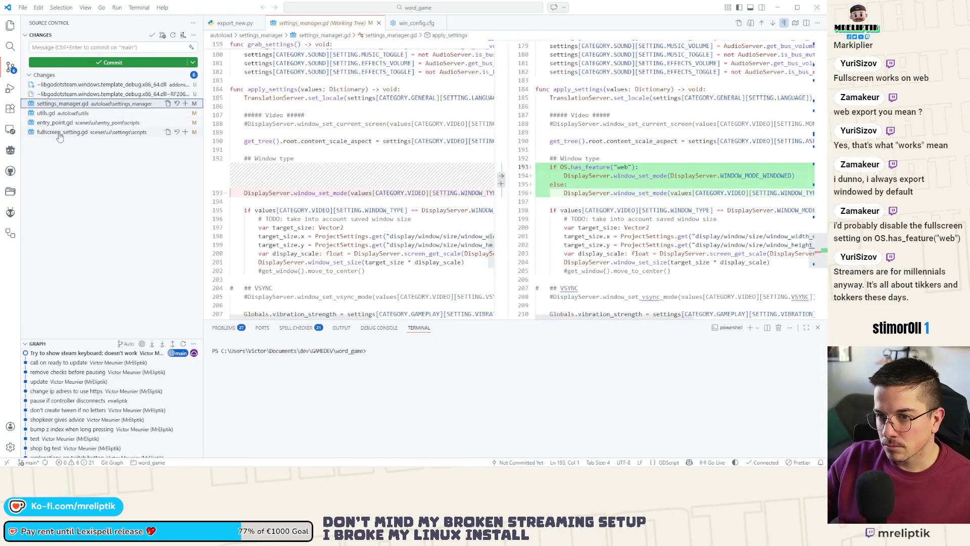
- Stage the four scripts, commit as 'prevent fullscreen on the web', and return to Godot
{"action": "left_click", "coordinate": [184, 103]}
{"action": "left_click", "coordinate": [59, 47]}
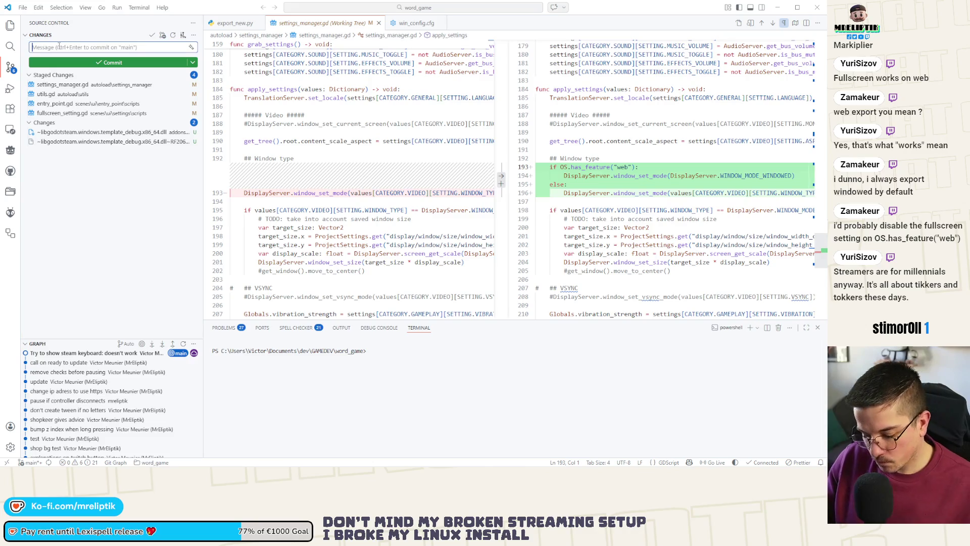
{"action": "type", "text": "prevent fullscre"}
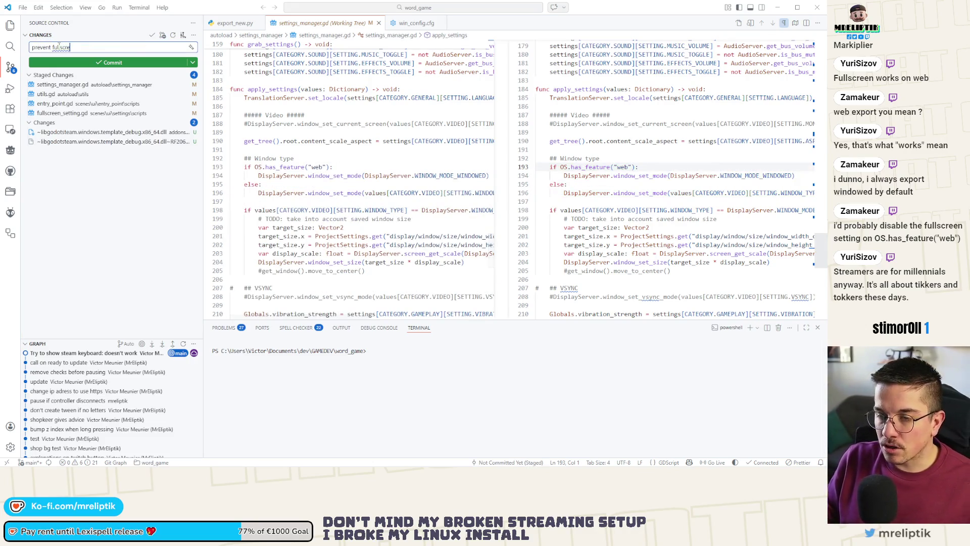
{"action": "type", "text": "en on the web"}
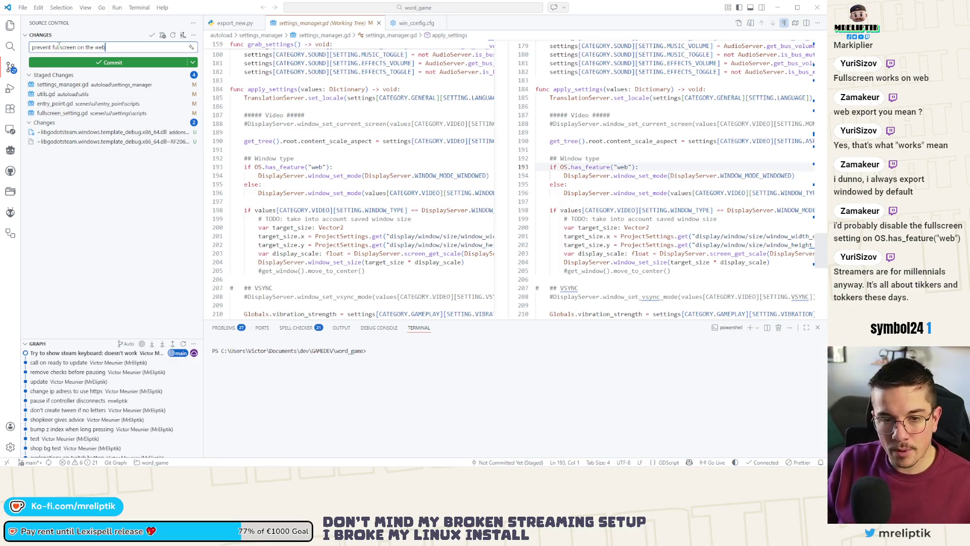
{"action": "key", "text": "ctrl+Return"}
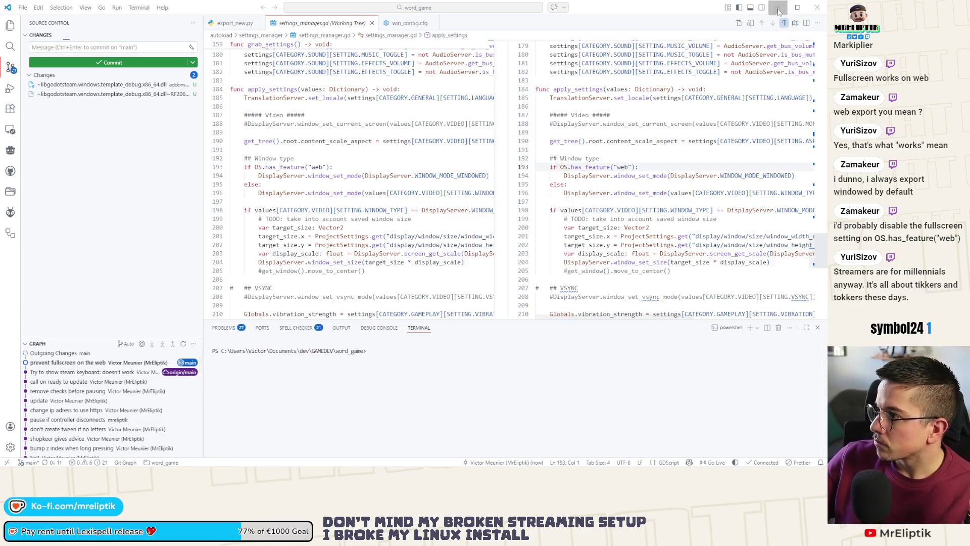
{"action": "key", "text": "alt+Tab"}
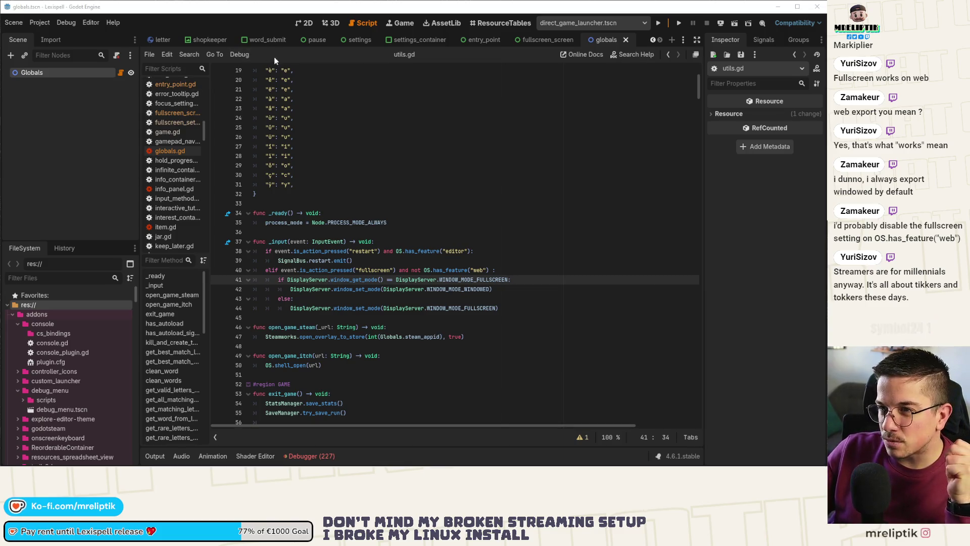
- Close the entry_point, settings, globals, shopkeeper, letter, shop and other scene tabs
{"action": "middle_click", "coordinate": [481, 42]}
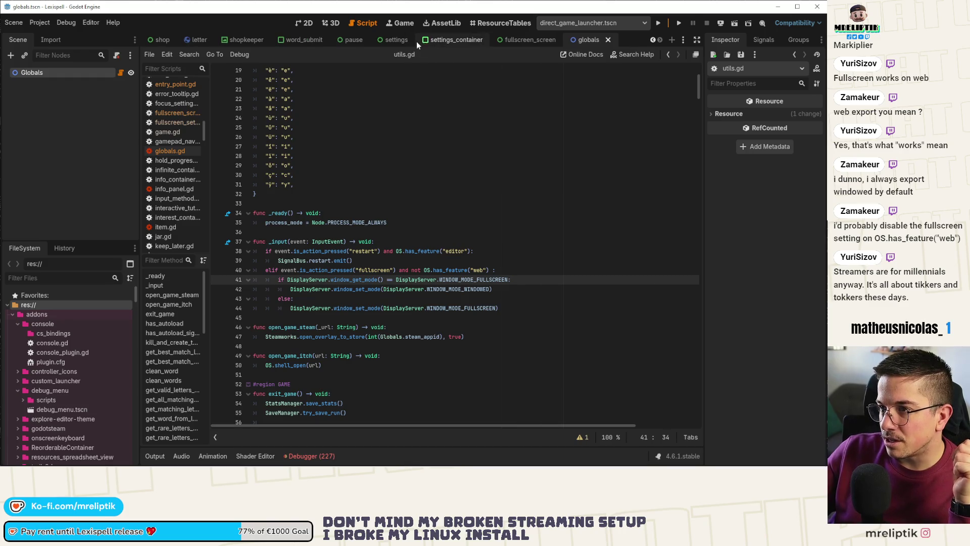
{"action": "middle_click", "coordinate": [444, 42]}
{"action": "middle_click", "coordinate": [457, 41]}
{"action": "middle_click", "coordinate": [475, 41]}
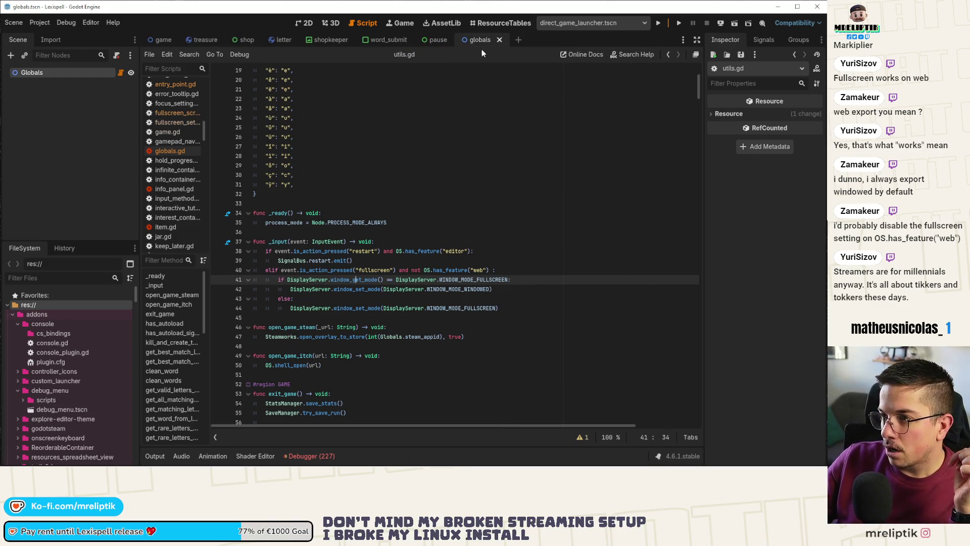
{"action": "middle_click", "coordinate": [470, 42]}
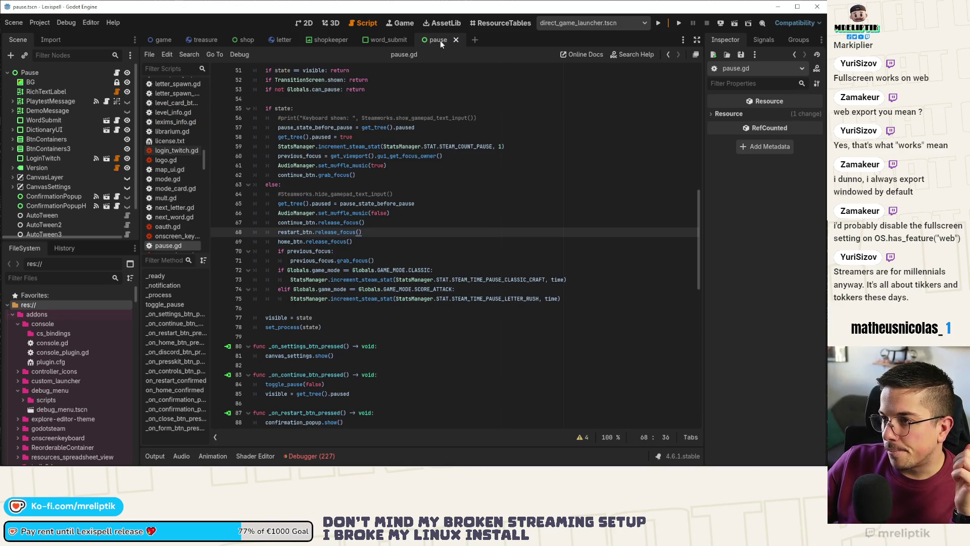
{"action": "middle_click", "coordinate": [314, 41]}
{"action": "middle_click", "coordinate": [281, 41]}
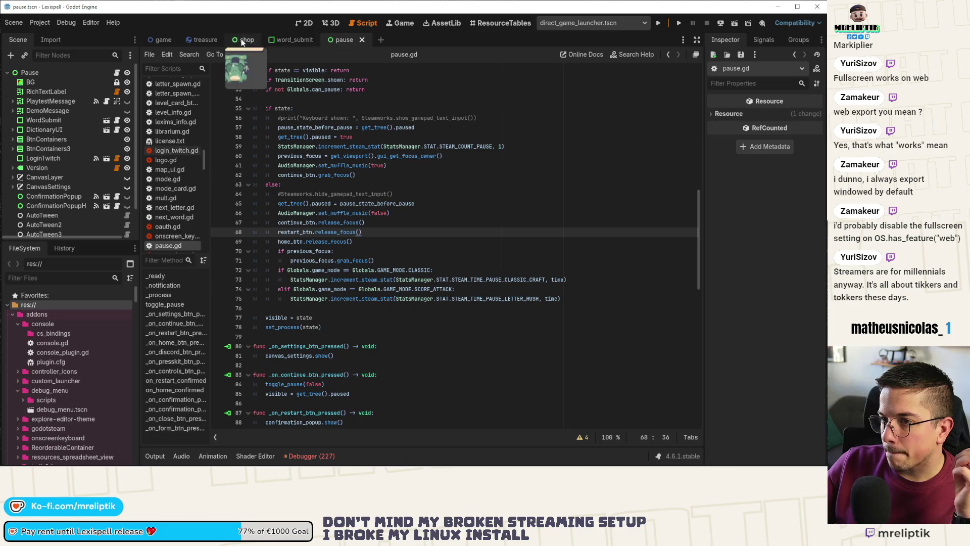
{"action": "middle_click", "coordinate": [241, 41]}
{"action": "middle_click", "coordinate": [242, 41]}
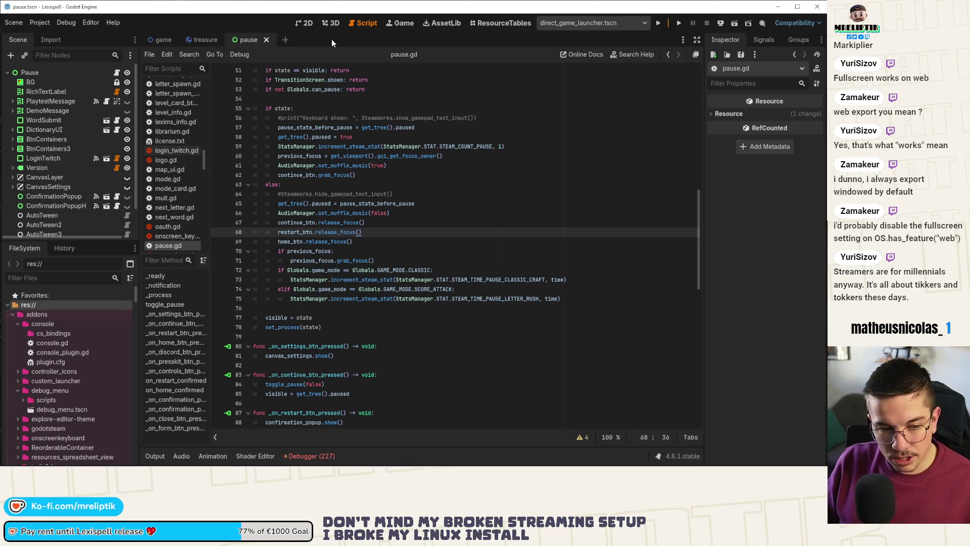
- Open win_screen.tscn via quick search 'win'
{"action": "key", "text": "ctrl+shift+o"}
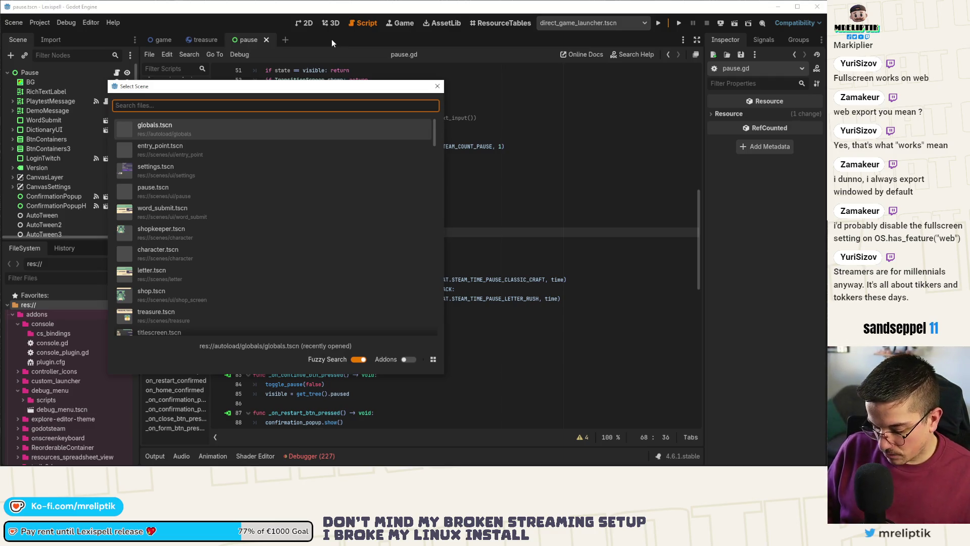
{"action": "type", "text": "end"}
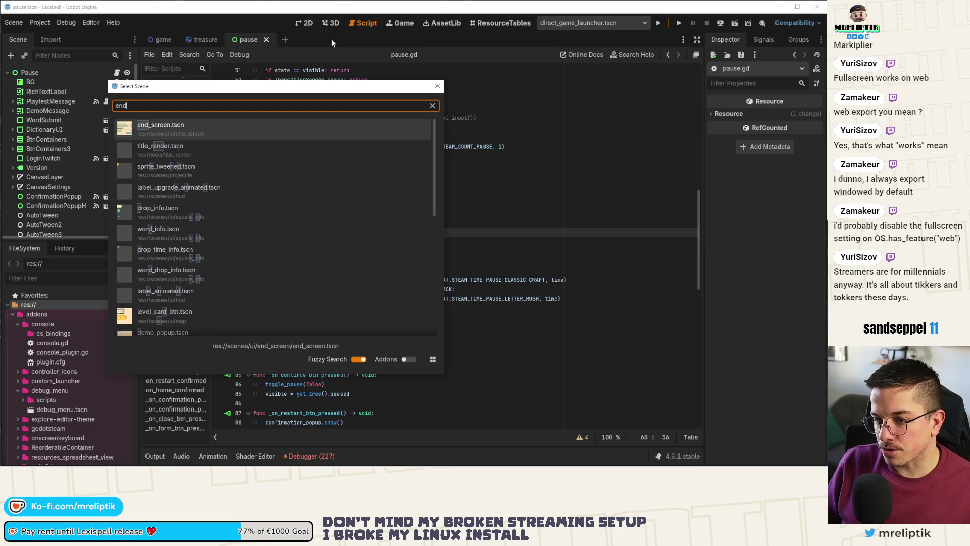
{"action": "key", "text": "BackSpace"}
{"action": "key", "text": "BackSpace"}
{"action": "key", "text": "BackSpace"}
{"action": "type", "text": "win"}
{"action": "key", "text": "Return"}
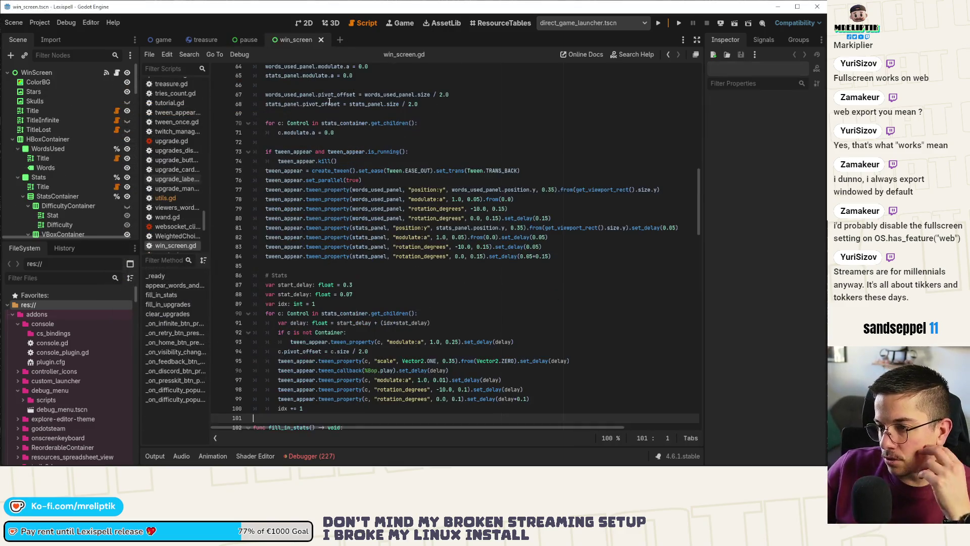
- Show win_screen's 2D layout, zoom the canvas, and briefly view the 227 debugger errors
{"action": "left_click", "coordinate": [304, 23]}
{"action": "scroll", "coordinate": [459, 233], "scroll_direction": "up", "scroll_amount": 1}
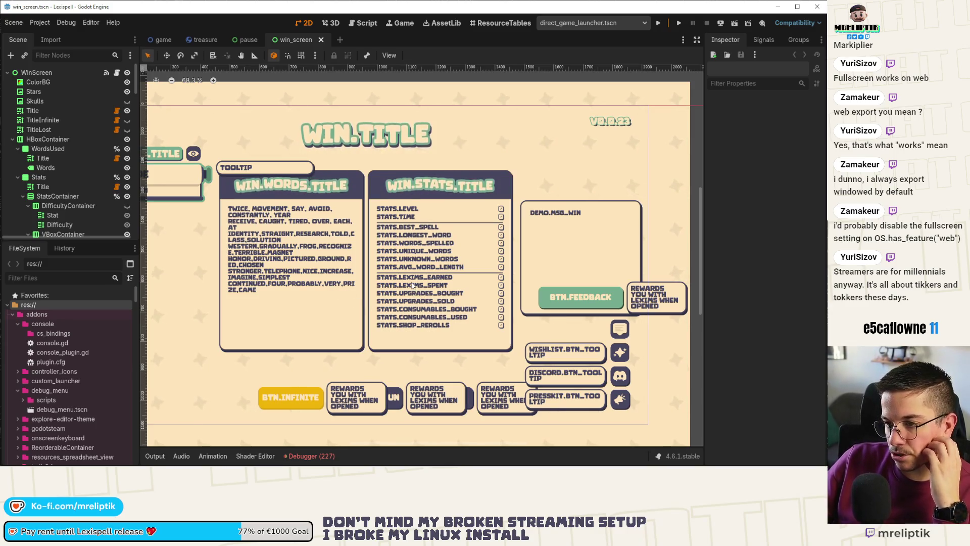
{"action": "scroll", "coordinate": [422, 293], "scroll_direction": "down", "scroll_amount": 2}
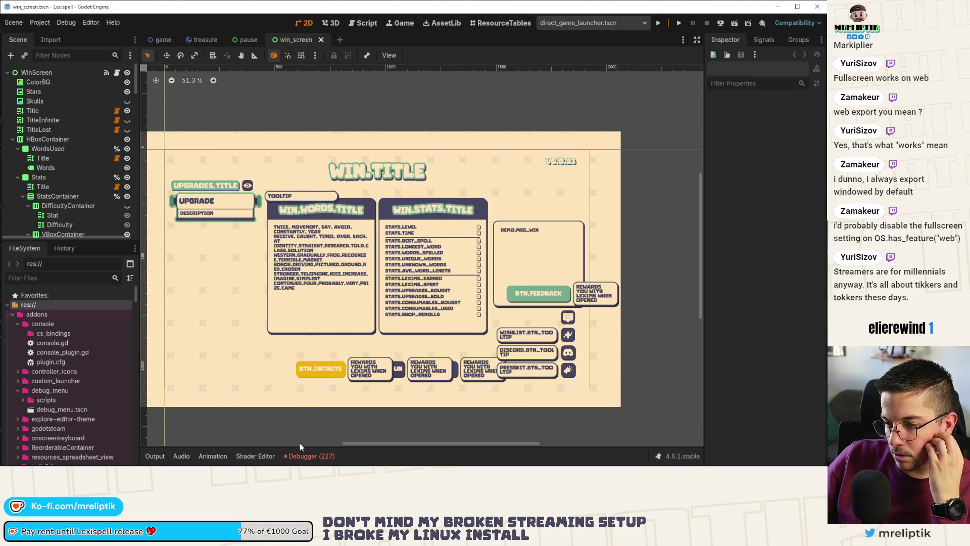
{"action": "left_click", "coordinate": [307, 456]}
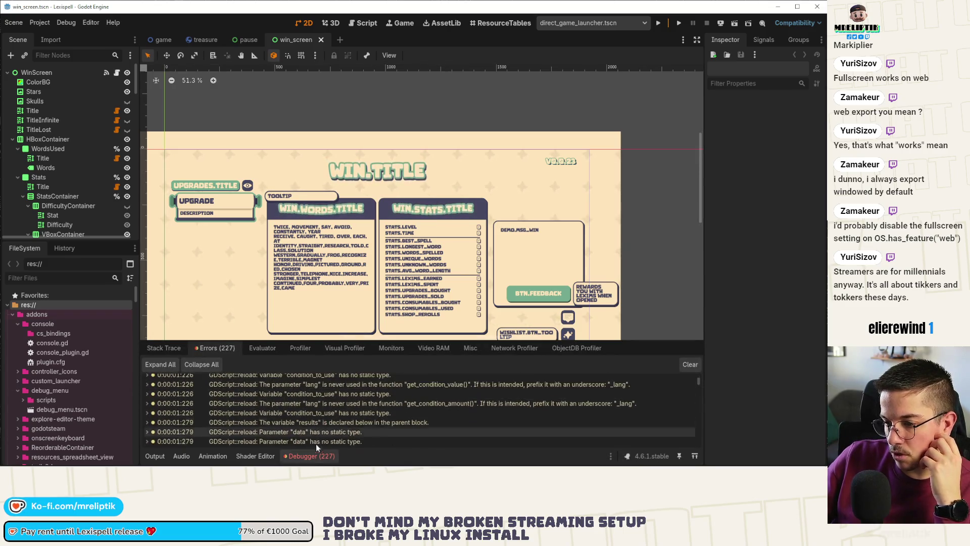
{"action": "left_click", "coordinate": [309, 456]}
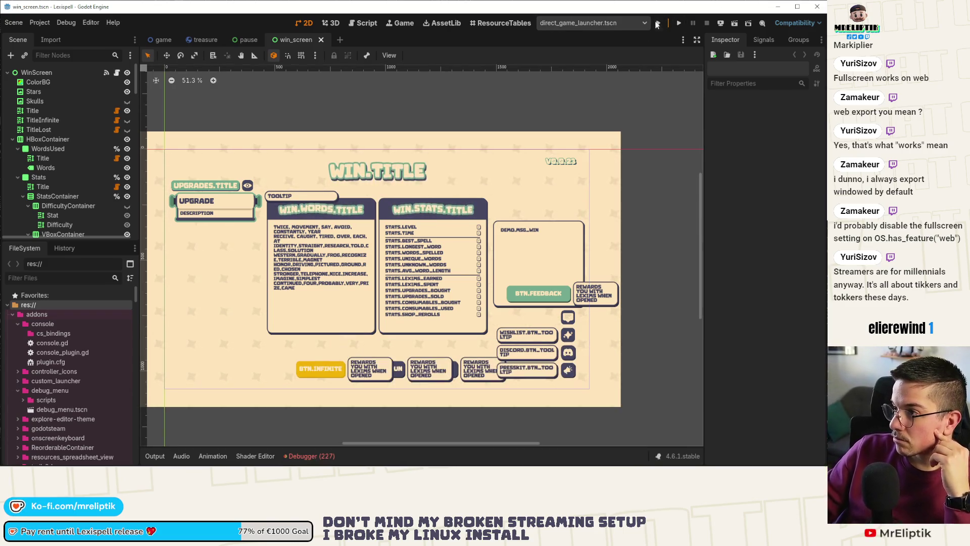
- Run the project, open the LEADERBOARD, and maximise the game window
{"action": "left_click", "coordinate": [658, 24]}
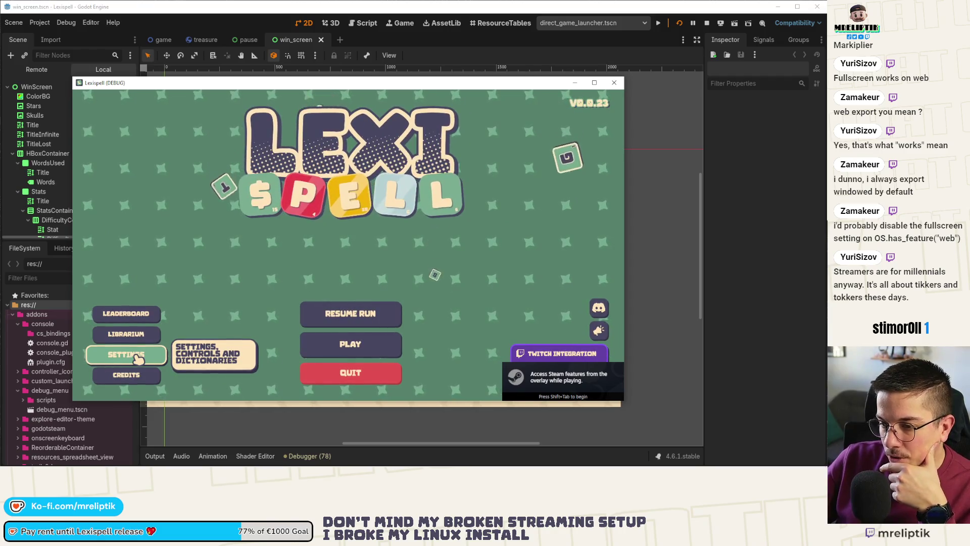
{"action": "left_click", "coordinate": [126, 314]}
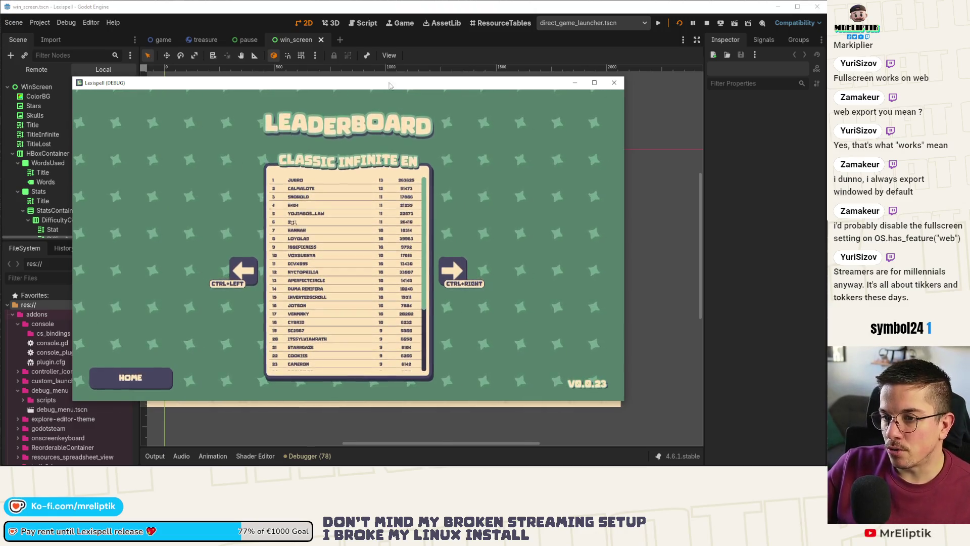
{"action": "double_click", "coordinate": [389, 85]}
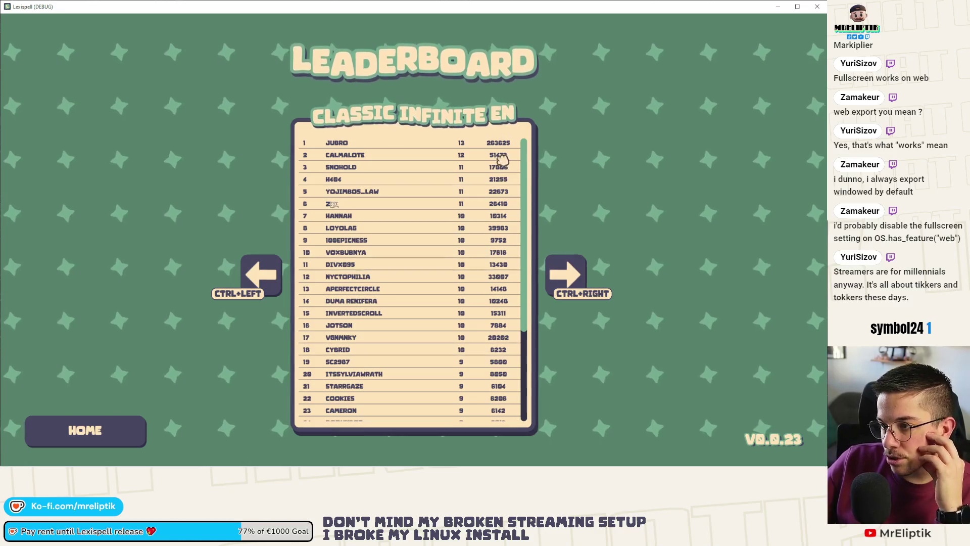
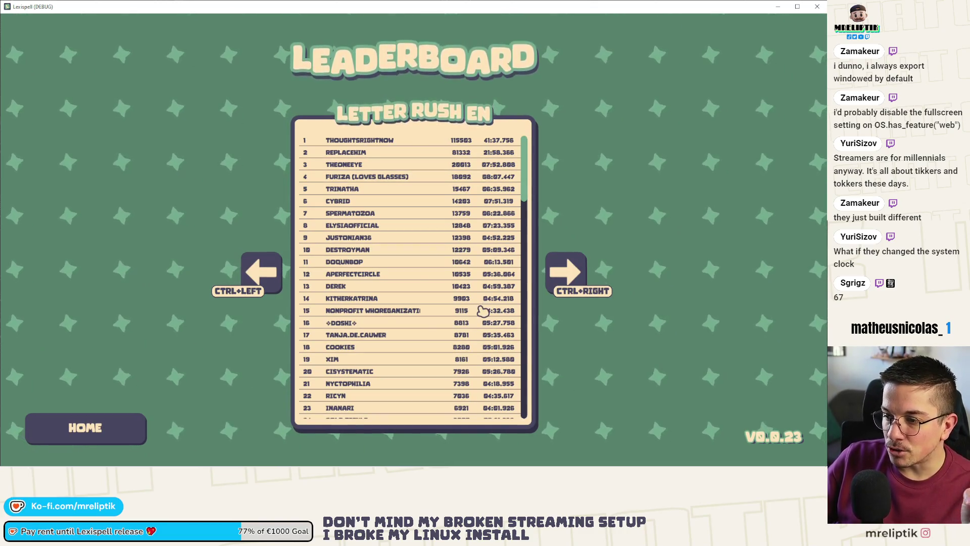
- Scroll through the leaderboard, then return to the main menu
{"action": "scroll", "coordinate": [483, 309], "scroll_direction": "down", "scroll_amount": 3}
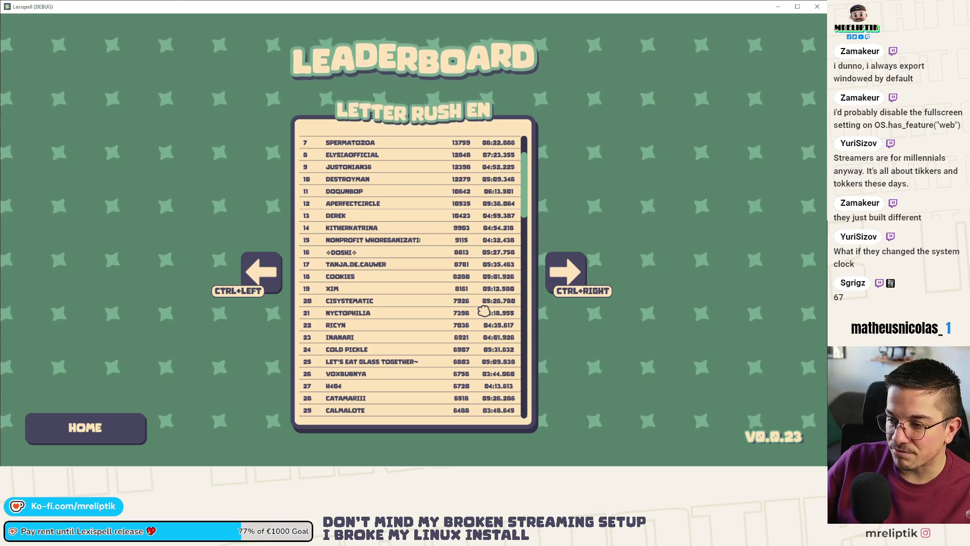
{"action": "scroll", "coordinate": [483, 310], "scroll_direction": "down", "scroll_amount": 4}
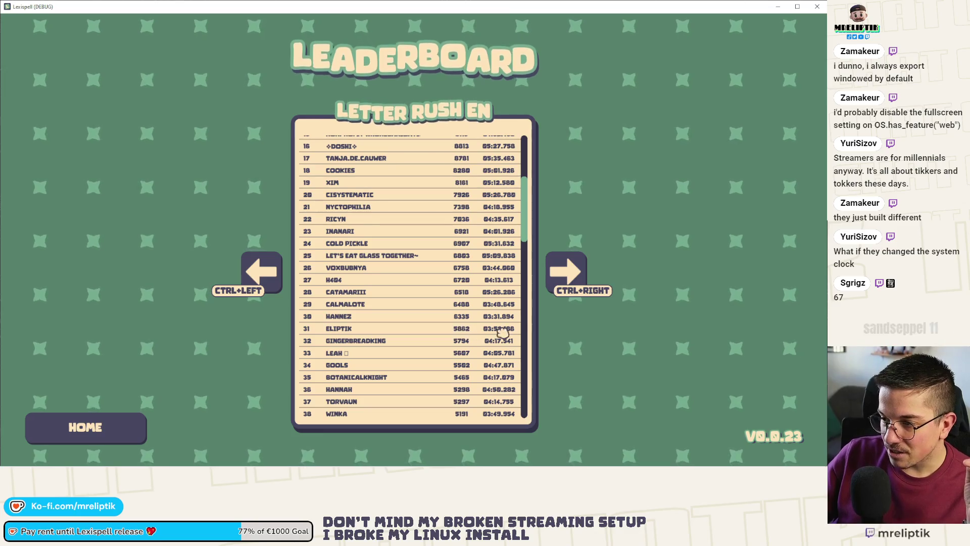
{"action": "scroll", "coordinate": [461, 301], "scroll_direction": "up", "scroll_amount": 4}
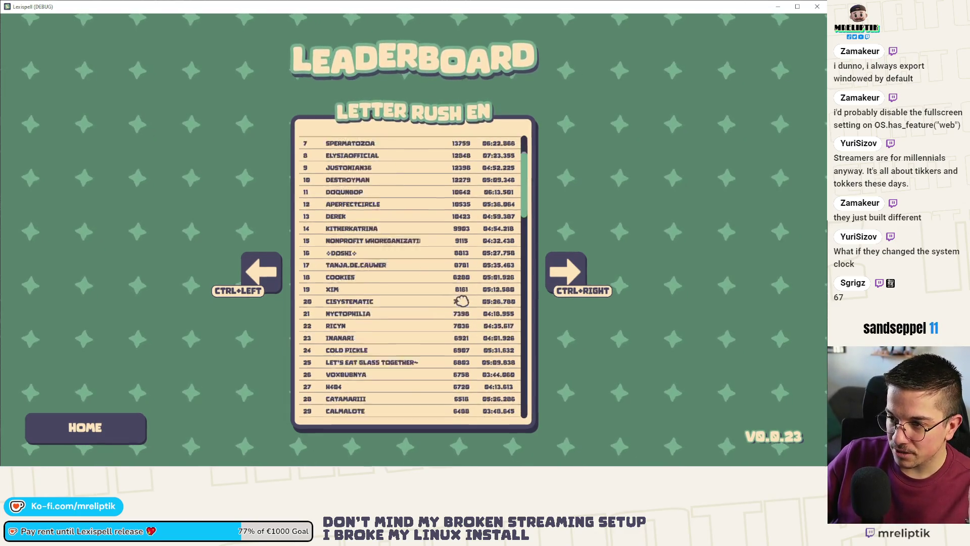
{"action": "scroll", "coordinate": [462, 303], "scroll_direction": "up", "scroll_amount": 3}
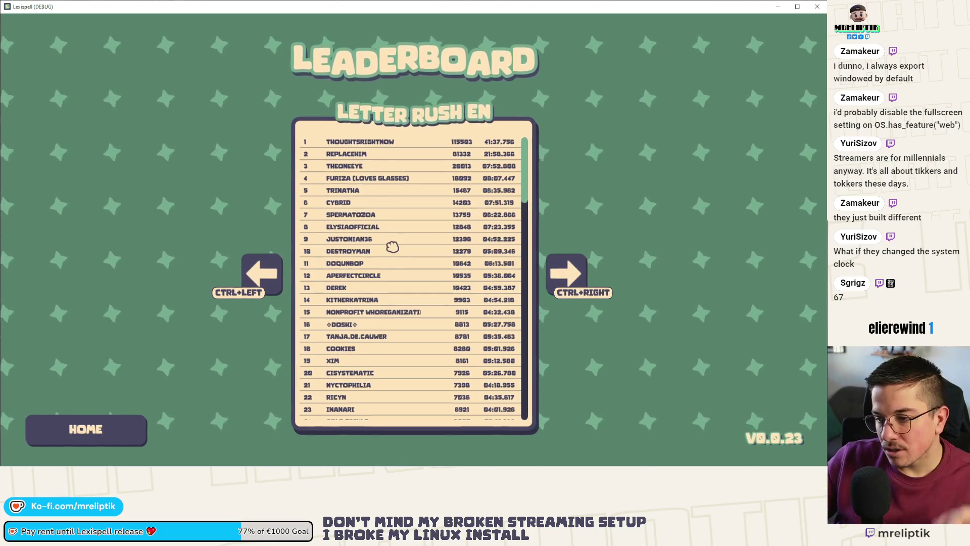
{"action": "key", "text": "Escape"}
- Start a Letter Rush run in Français, then pause and resume it
{"action": "left_click", "coordinate": [416, 398]}
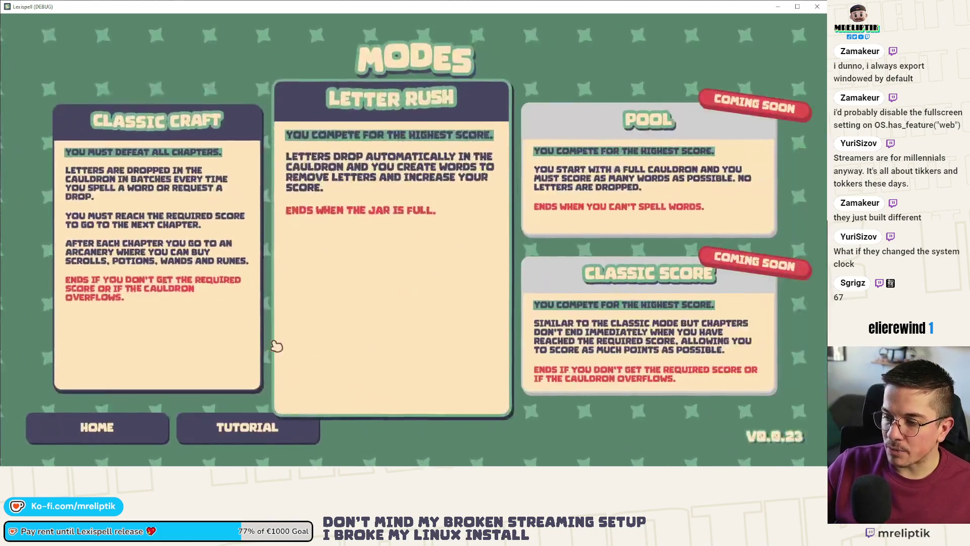
{"action": "left_click", "coordinate": [395, 241]}
{"action": "left_click", "coordinate": [387, 282]}
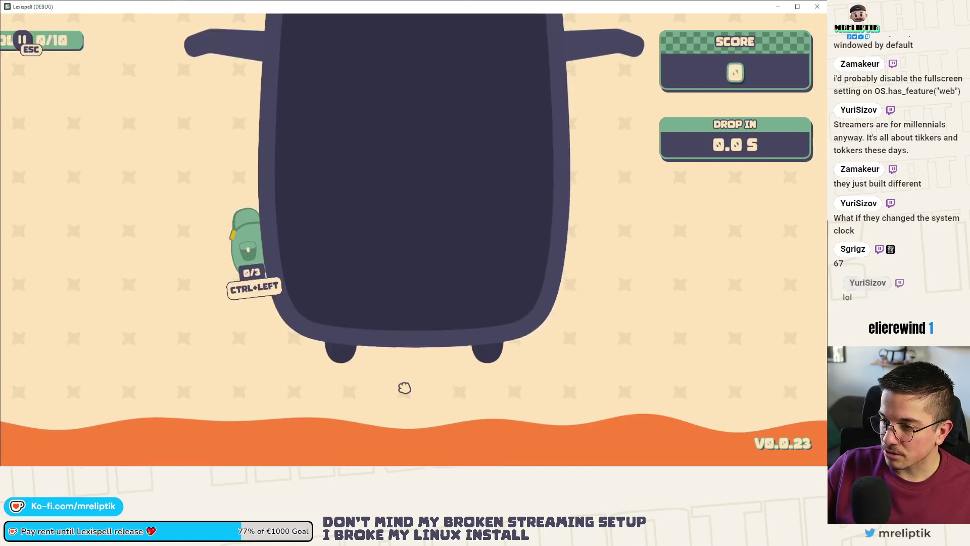
{"action": "key", "text": "Escape"}
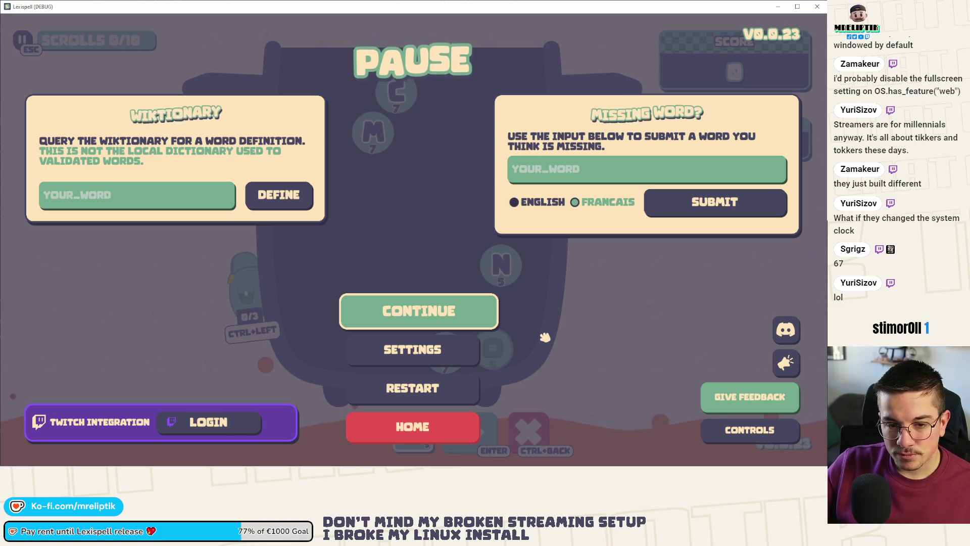
{"action": "key", "text": "Escape"}
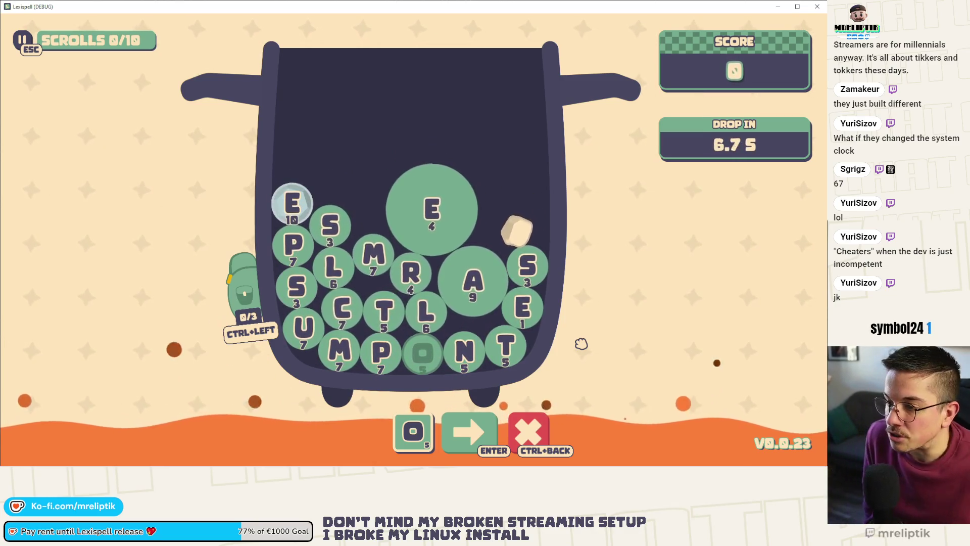
- Toggle the pause menu with Esc, leaving the Letter Rush game paused
{"action": "key", "text": "Escape"}
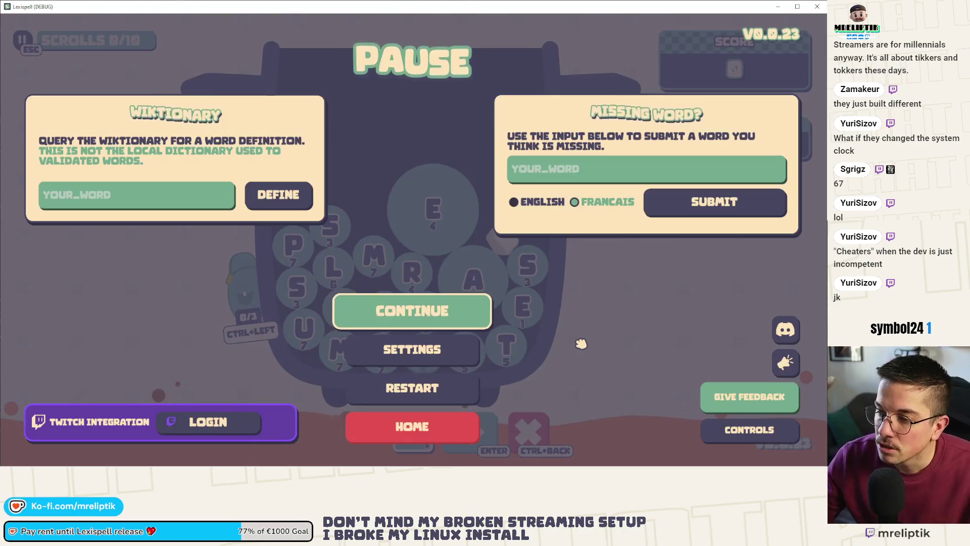
{"action": "key", "text": "Escape"}
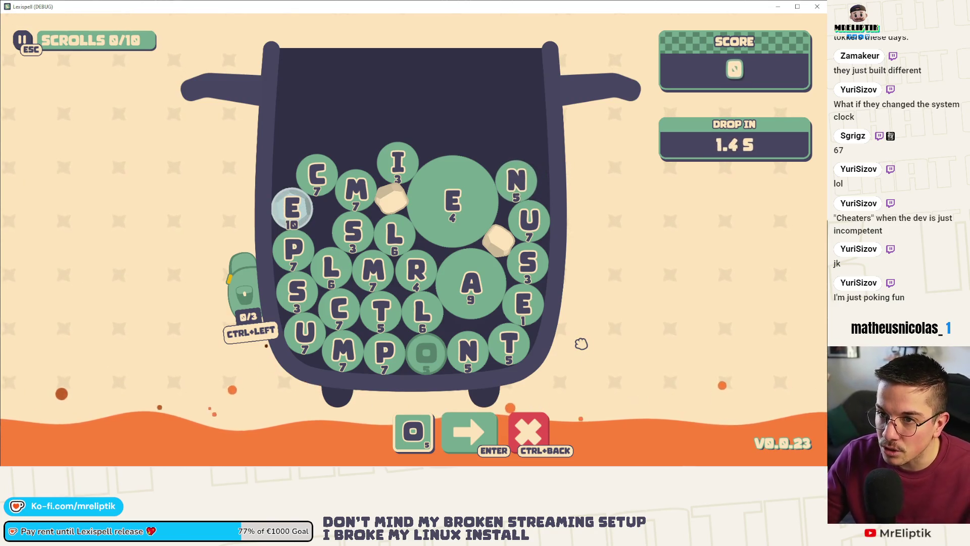
{"action": "key", "text": "Escape"}
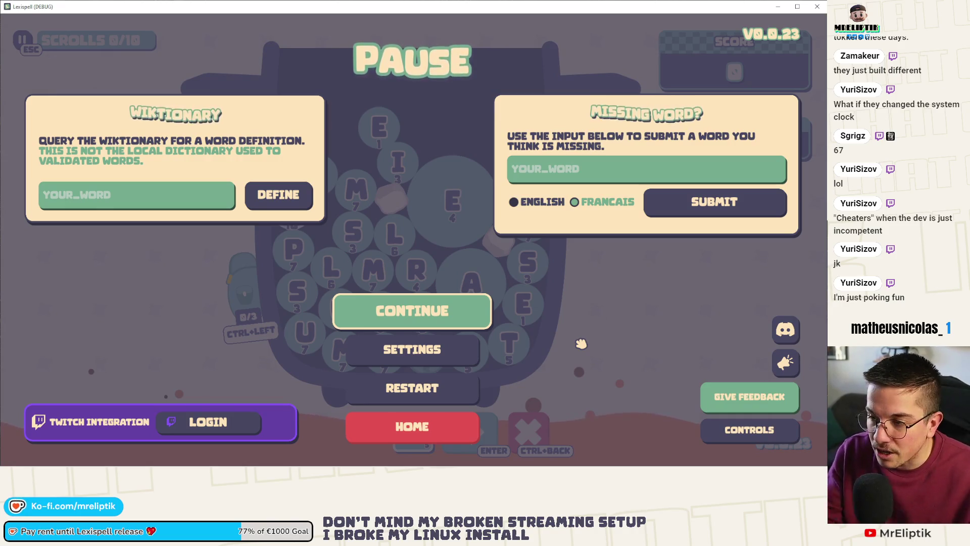
{"action": "key", "text": "Escape"}
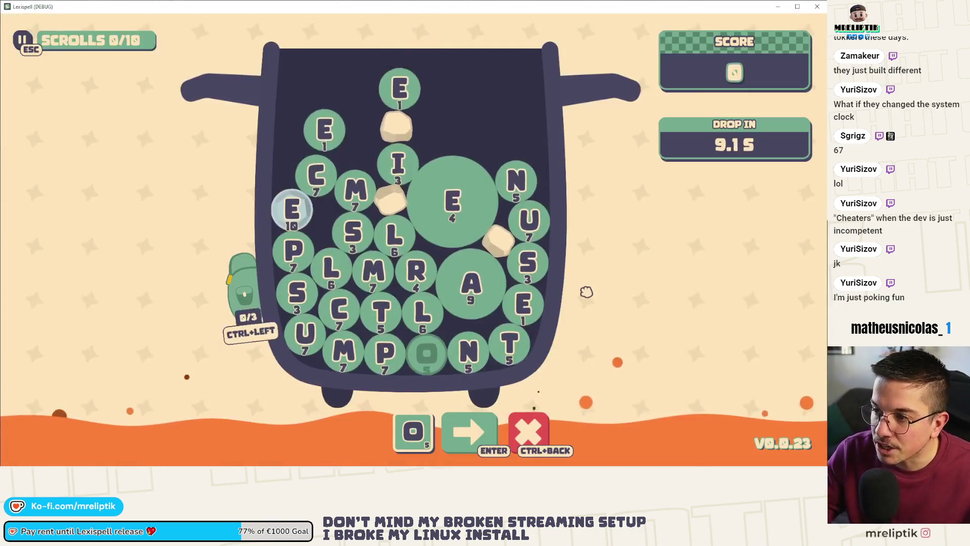
{"action": "key", "text": "Escape"}
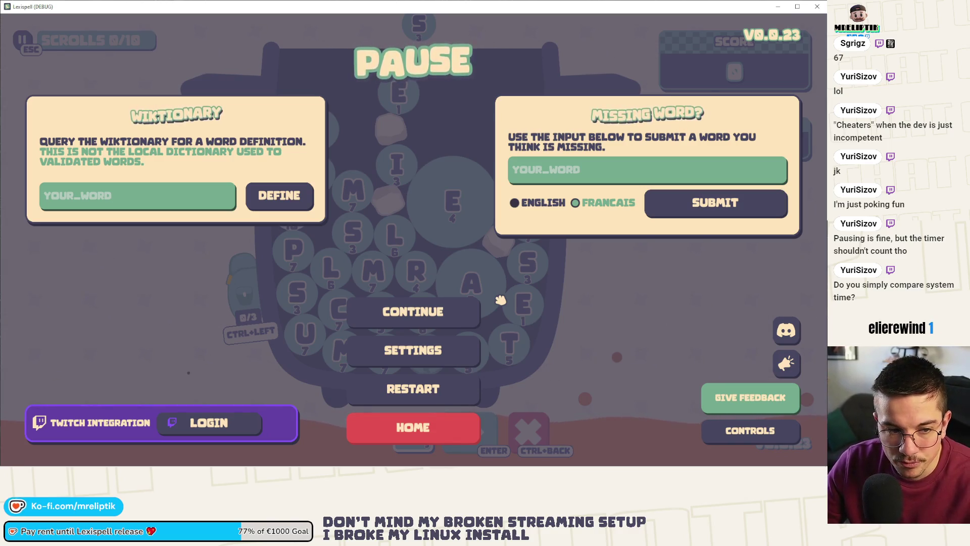
- Toggle pause several times, then resume play with Continue
{"action": "key", "text": "Escape"}
{"action": "key", "text": "Escape"}
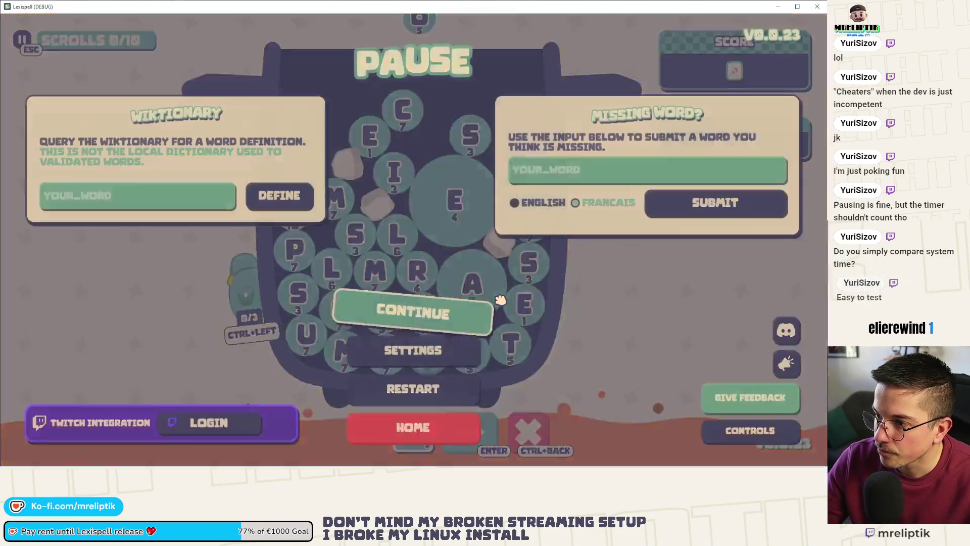
{"action": "key", "text": "Escape"}
{"action": "key", "text": "Escape"}
{"action": "key", "text": "Escape"}
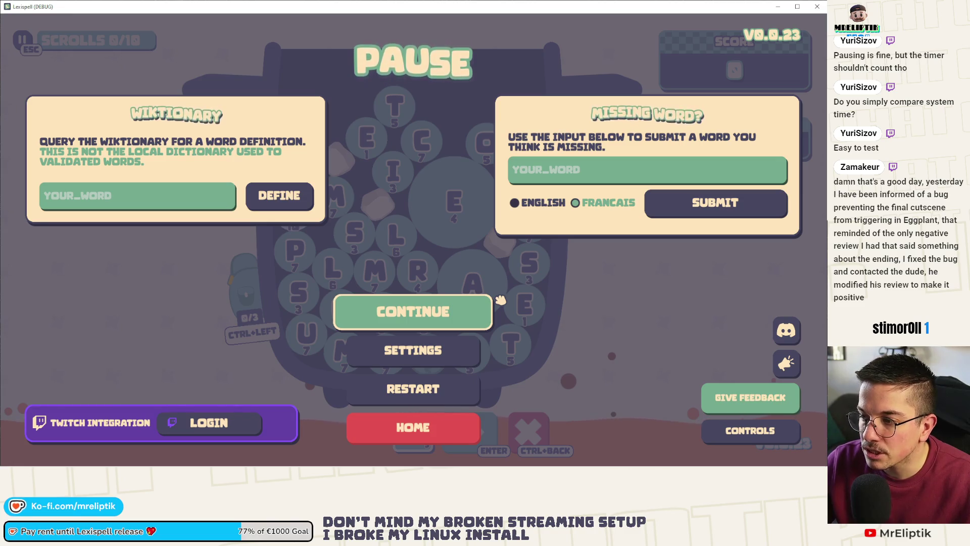
{"action": "key", "text": "Escape"}
{"action": "key", "text": "Escape"}
{"action": "key", "text": "Escape"}
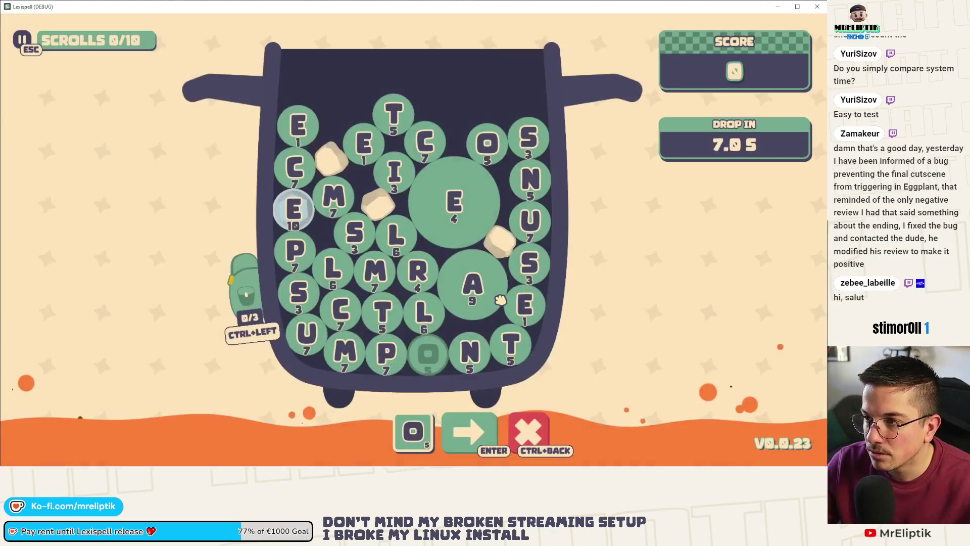
{"action": "key", "text": "Escape"}
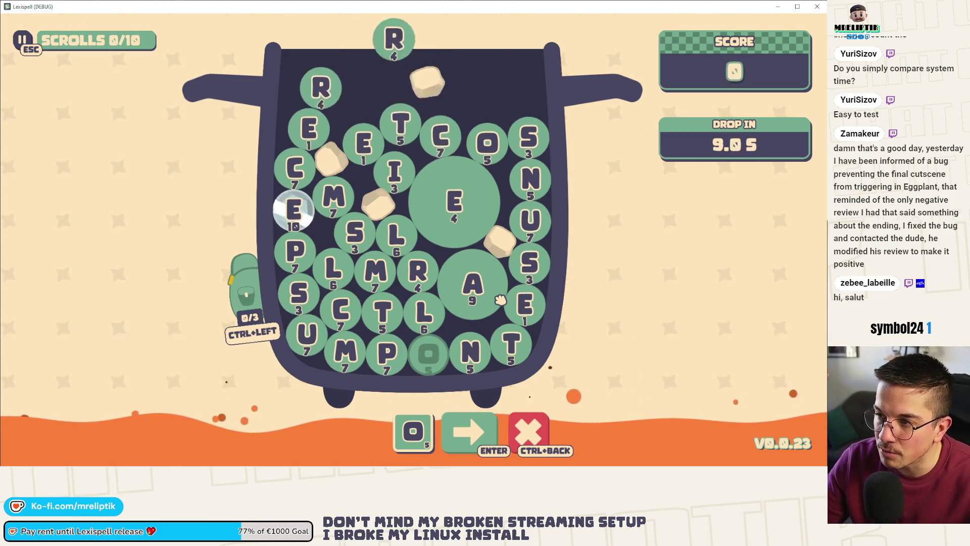
{"action": "key", "text": "Escape"}
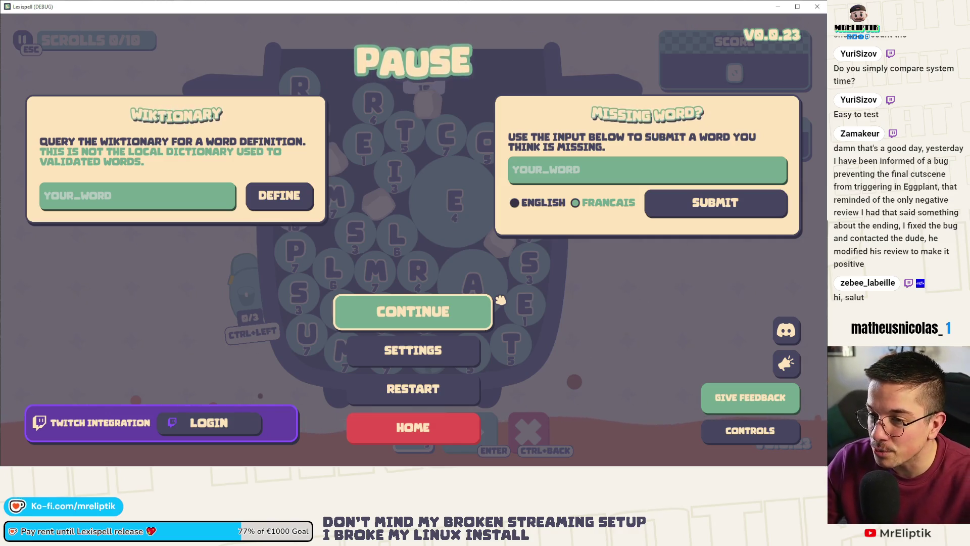
{"action": "left_click", "coordinate": [498, 300]}
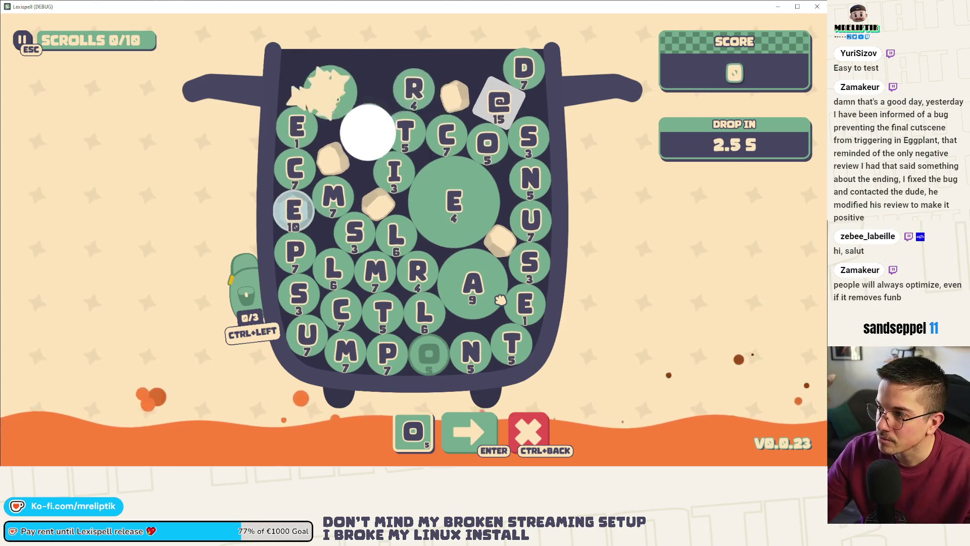
- Pause and resume the game, then let the letters keep dropping
{"action": "key", "text": "Escape"}
{"action": "key", "text": "Escape"}
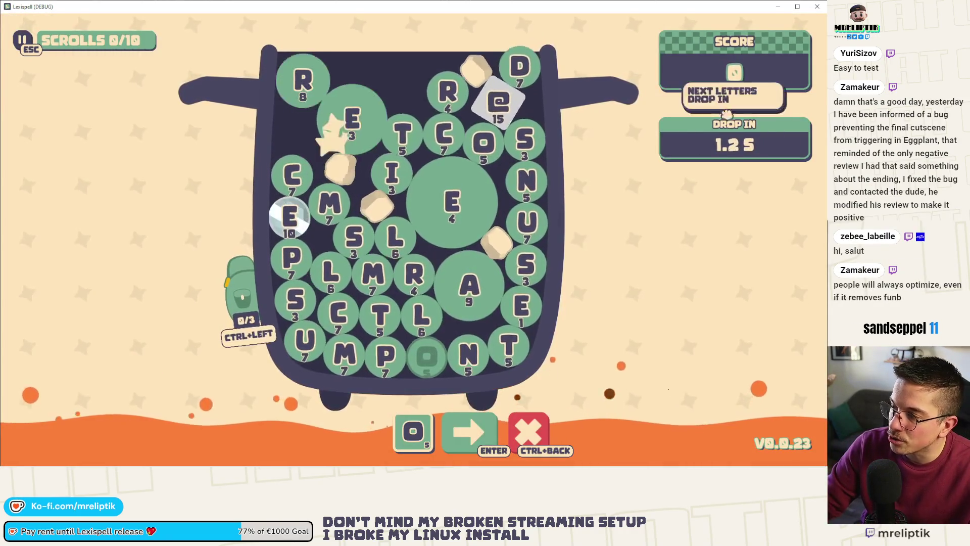
{"action": "key", "text": "Escape"}
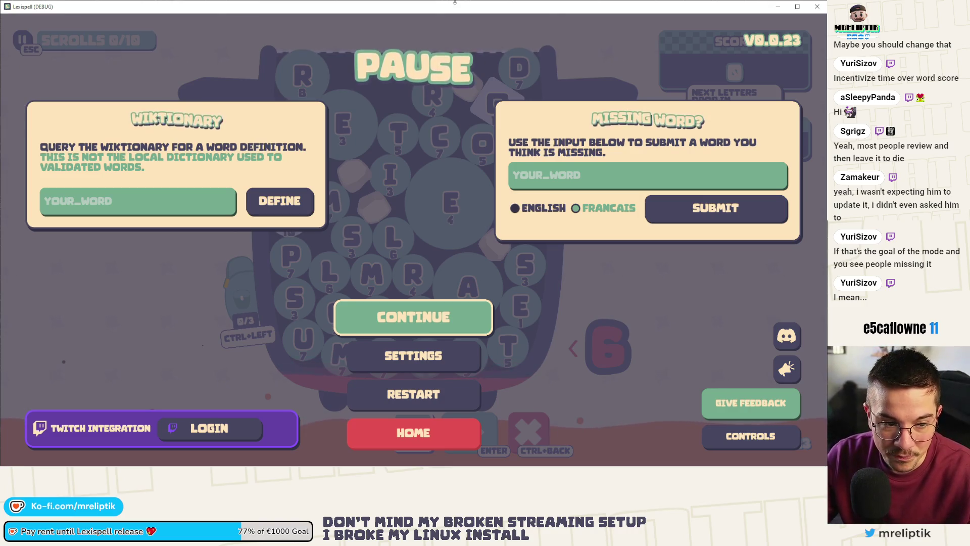
- Quit the paused run back to the main menu, confirming the exit
{"action": "key", "text": "Escape"}
{"action": "key", "text": "Escape"}
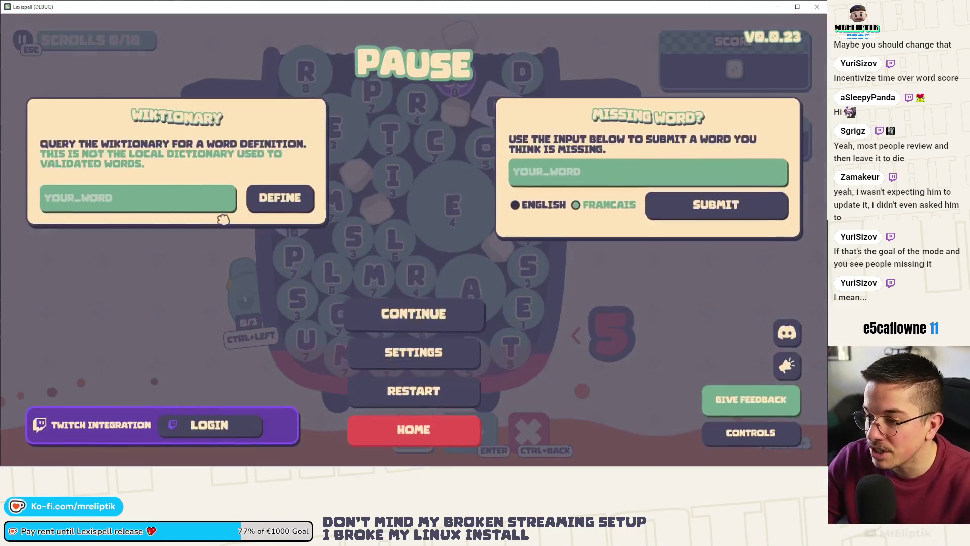
{"action": "left_click", "coordinate": [403, 430]}
{"action": "key", "text": "Return"}
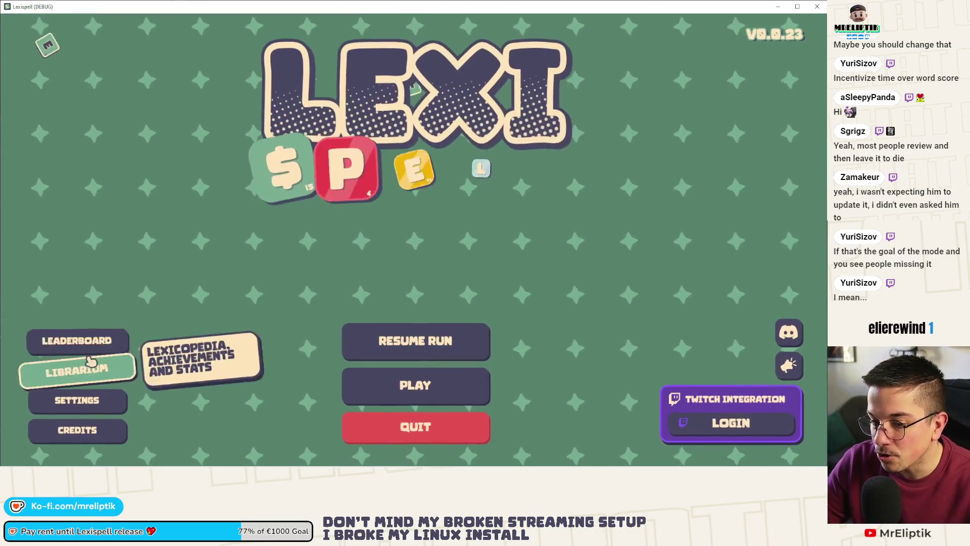
- Open the leaderboards and step back two categories to the Letter Rush board
{"action": "left_click", "coordinate": [75, 280]}
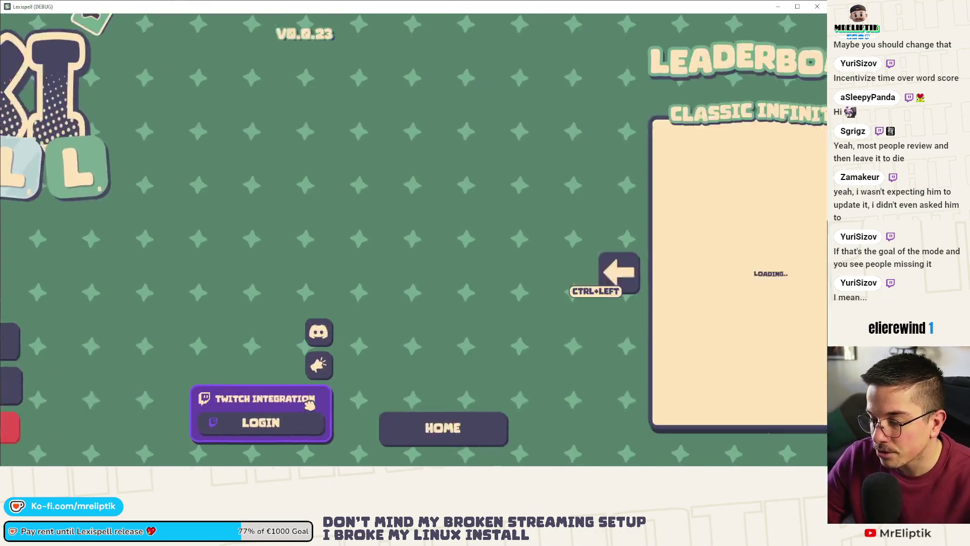
{"action": "left_click", "coordinate": [264, 271]}
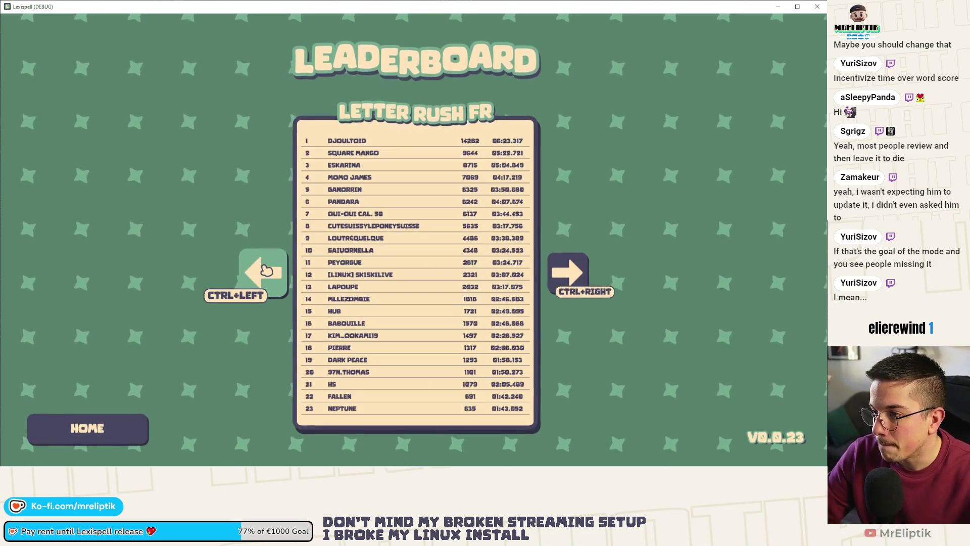
{"action": "left_click", "coordinate": [266, 270]}
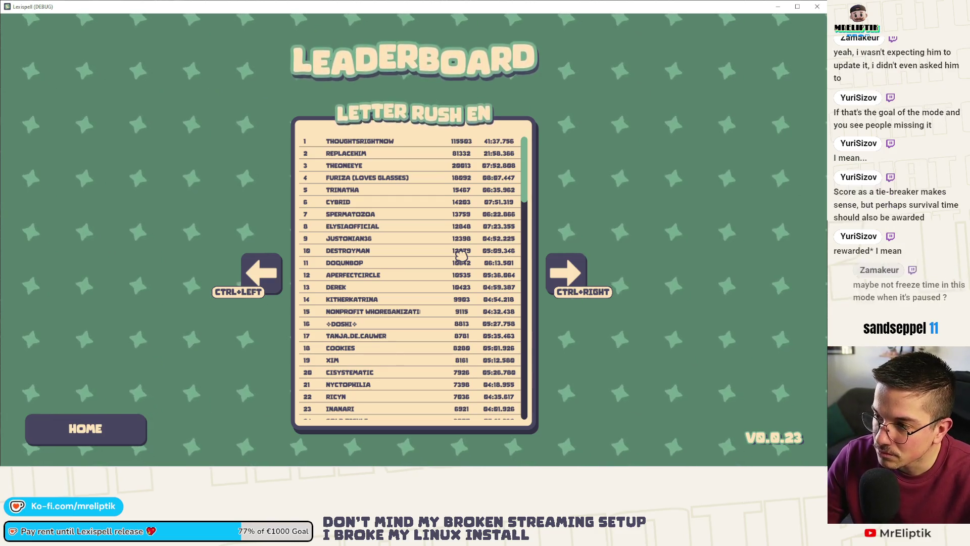
- Close the Letter Rush leaderboard with Esc
{"action": "key", "text": "Escape"}
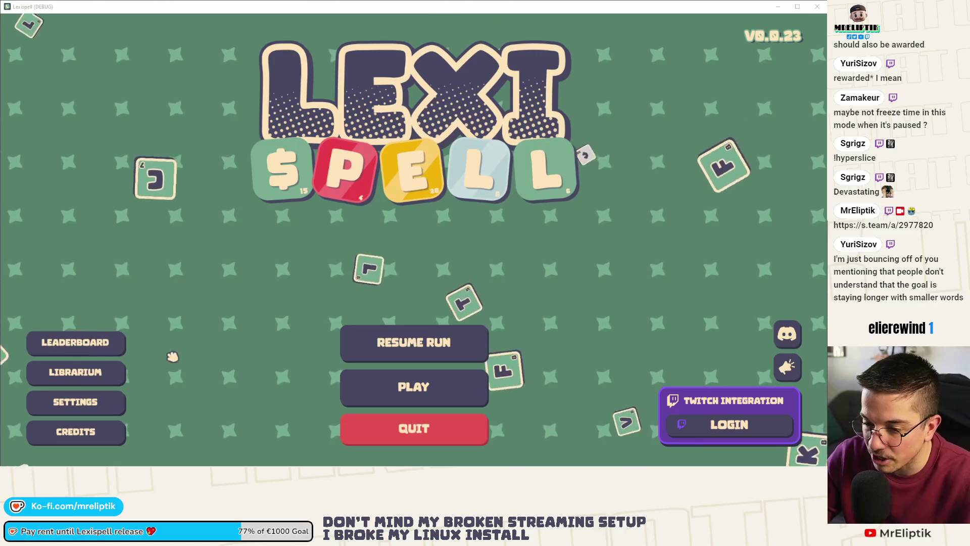
- Open the leaderboards and page back through four categories
{"action": "left_click", "coordinate": [76, 342]}
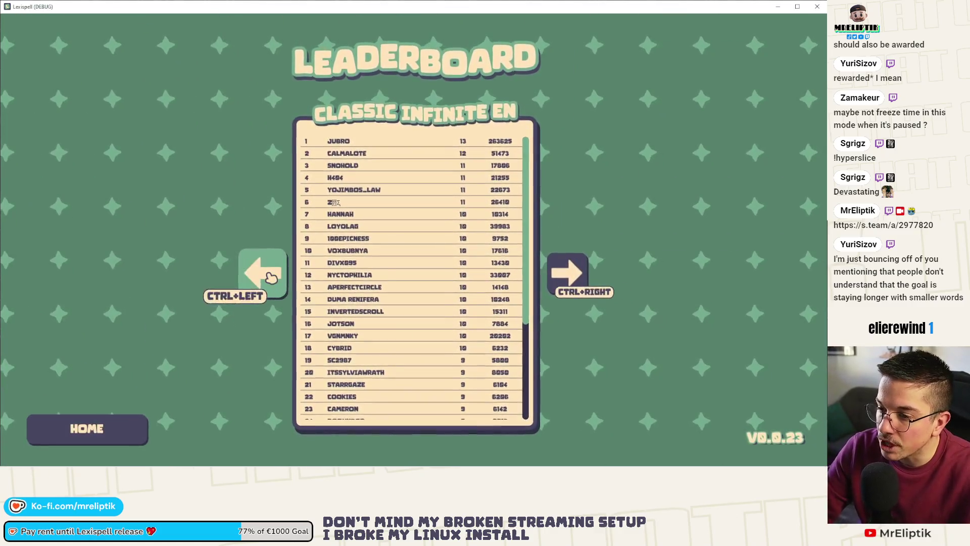
{"action": "left_click", "coordinate": [271, 277]}
{"action": "left_click", "coordinate": [271, 278]}
{"action": "left_click", "coordinate": [271, 278]}
{"action": "left_click", "coordinate": [272, 277]}
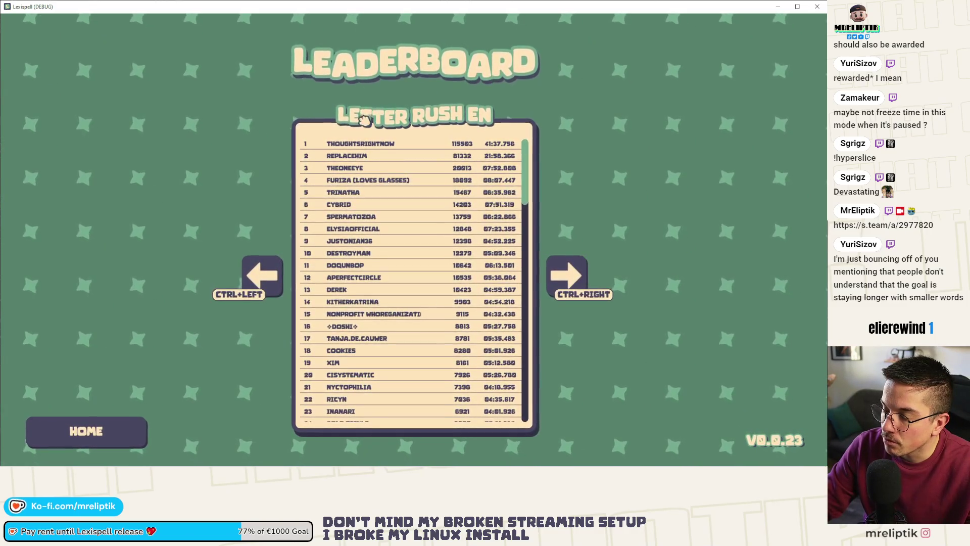
- Scroll the leaderboard, return to the main menu, and stop the game with F8
{"action": "scroll", "coordinate": [362, 194], "scroll_direction": "down", "scroll_amount": 3}
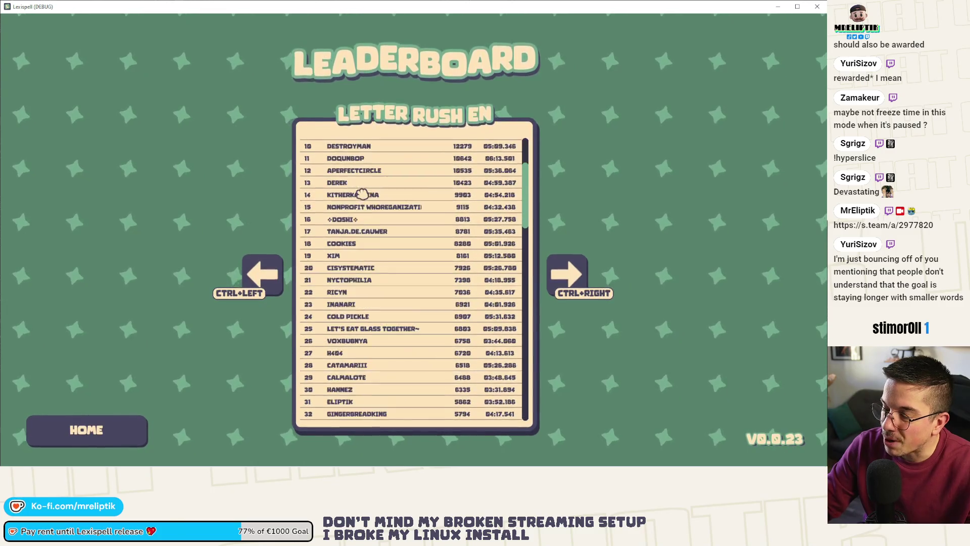
{"action": "scroll", "coordinate": [374, 194], "scroll_direction": "up", "scroll_amount": 3}
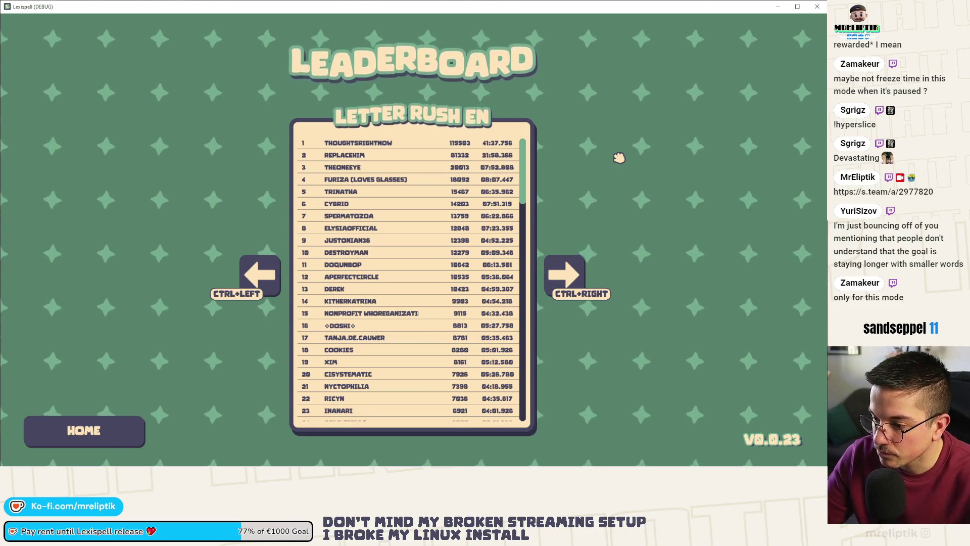
{"action": "key", "text": "Escape"}
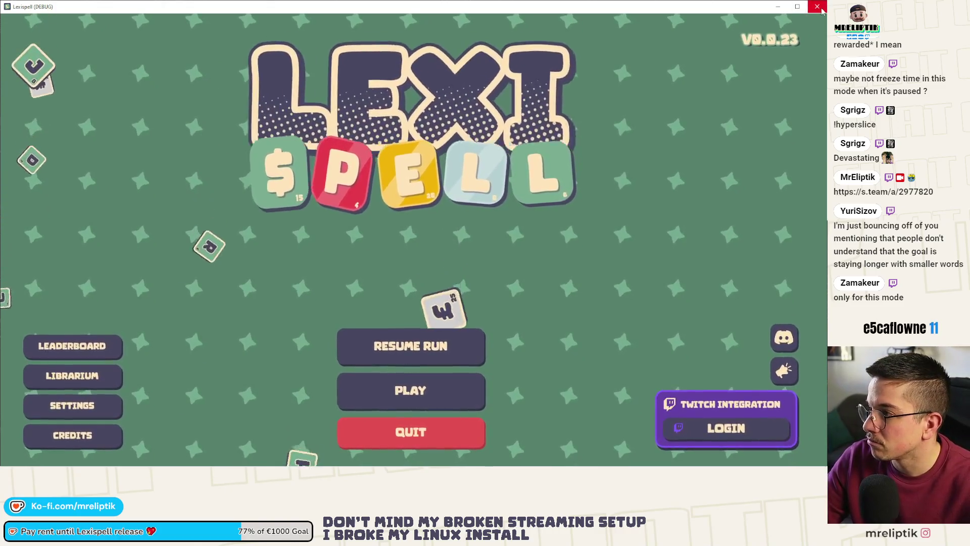
{"action": "key", "text": "F8"}
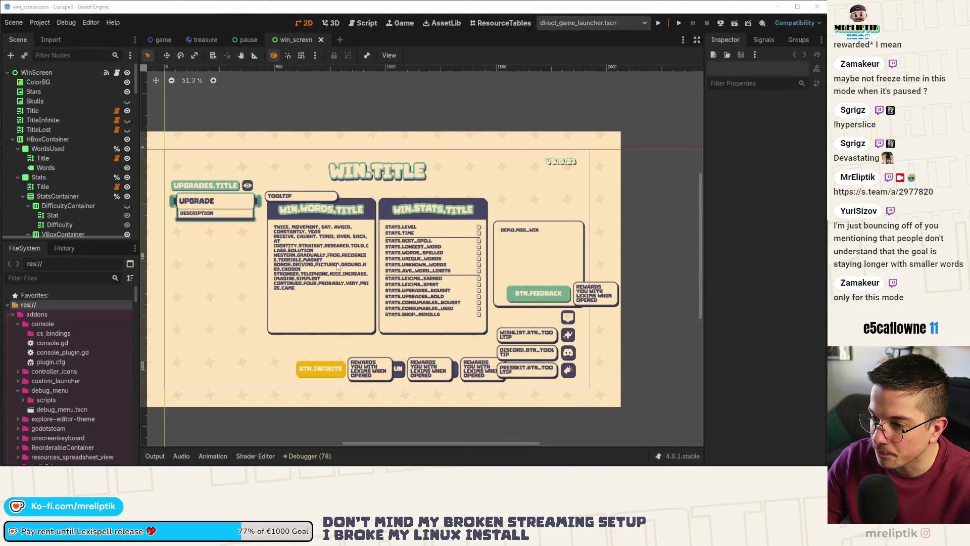
- Select the Words label to view its settings: 20 px font, 3.0 px line spacing
{"action": "scroll", "coordinate": [303, 247], "scroll_direction": "up", "scroll_amount": 2}
{"action": "left_click", "coordinate": [314, 235]}
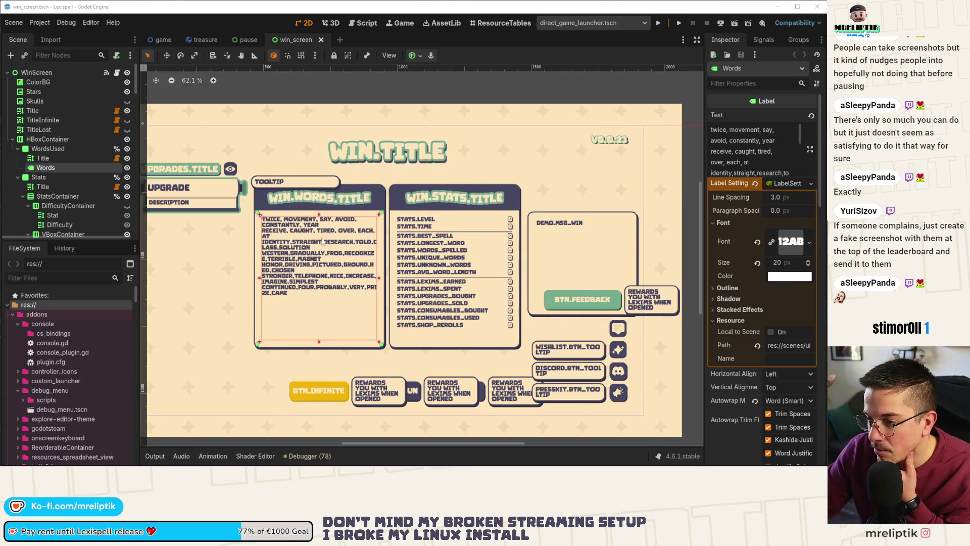
- Add a ScrollContainer child node to the WordsUsed panel
{"action": "scroll", "coordinate": [334, 278], "scroll_direction": "up", "scroll_amount": 2}
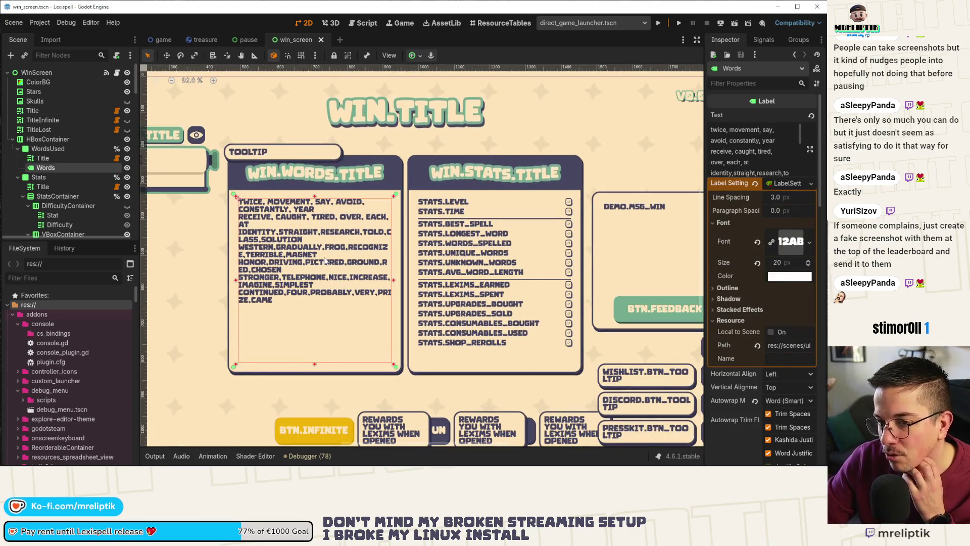
{"action": "left_click", "coordinate": [44, 149]}
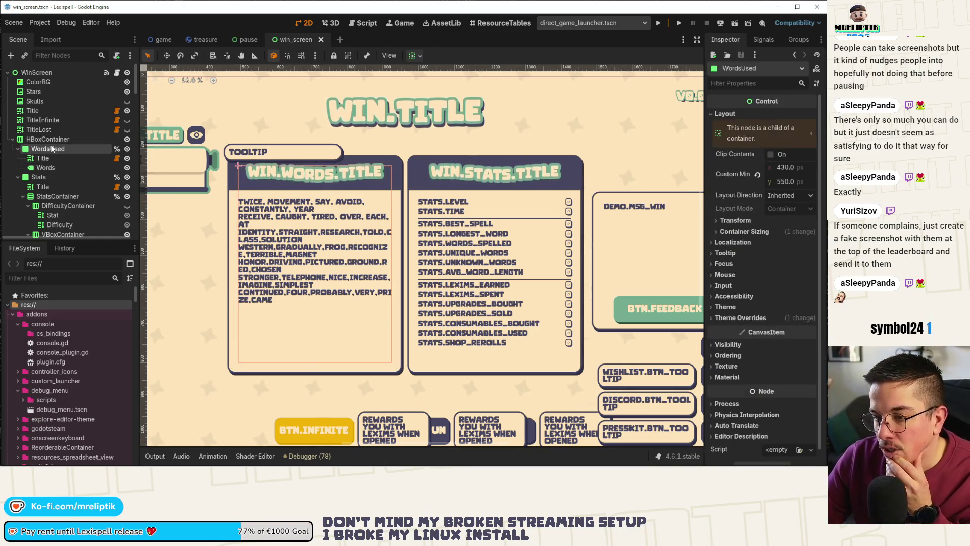
{"action": "right_click", "coordinate": [59, 150]}
{"action": "left_click", "coordinate": [108, 172]}
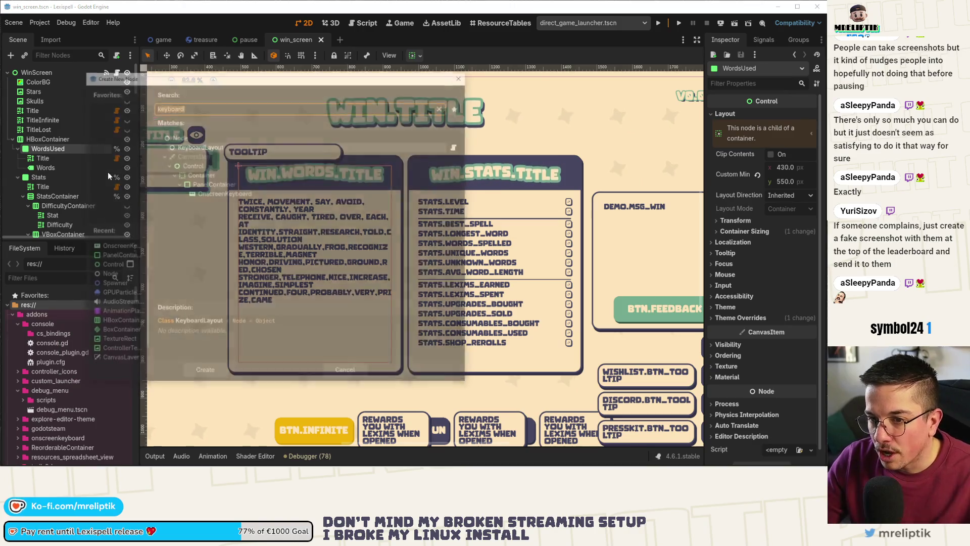
{"action": "type", "text": "sco"}
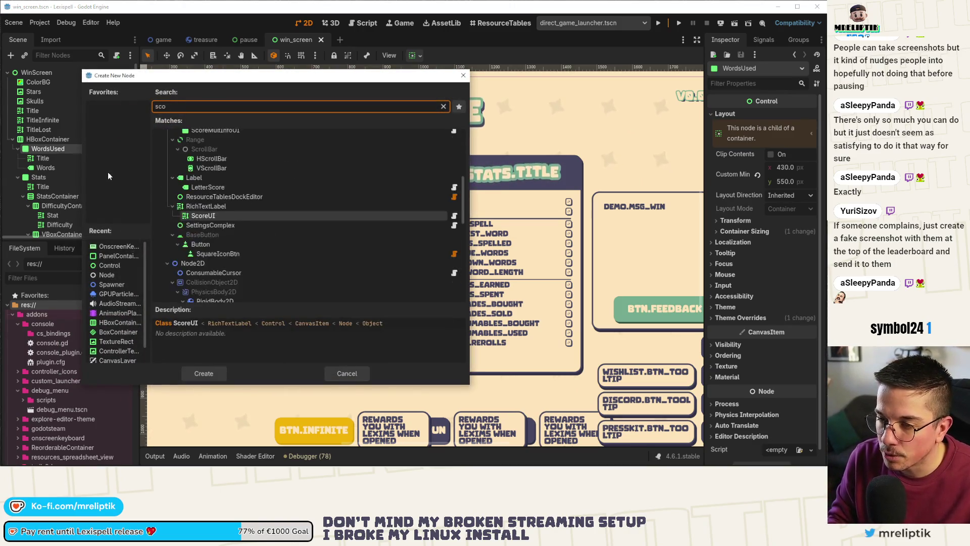
{"action": "type", "text": "roll"}
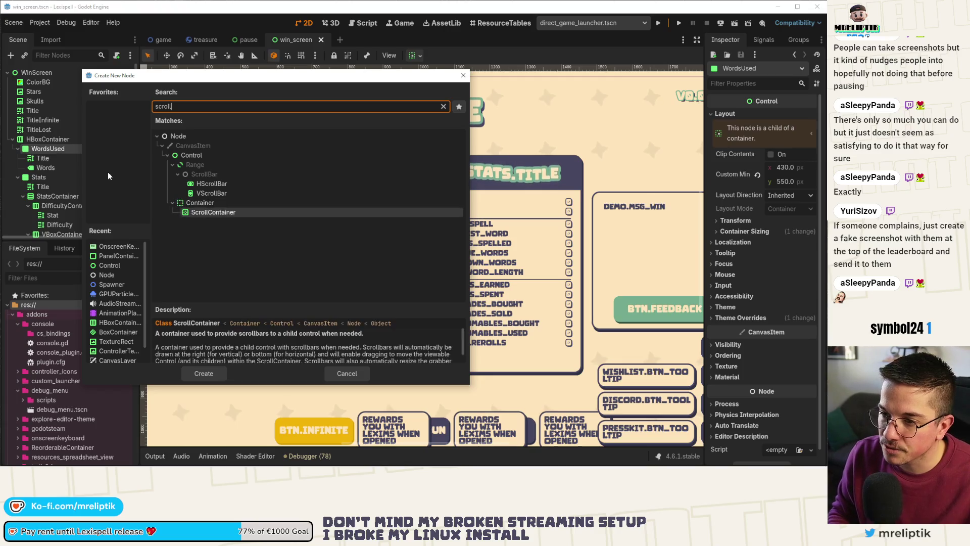
{"action": "key", "text": "Return"}
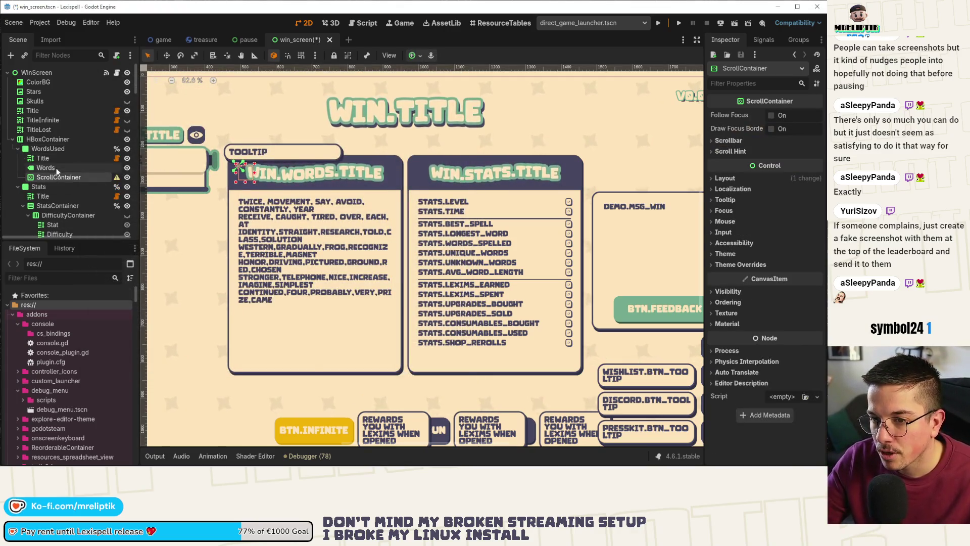
{"action": "left_click_drag", "start_coordinate": [55, 175], "coordinate": [51, 170]}
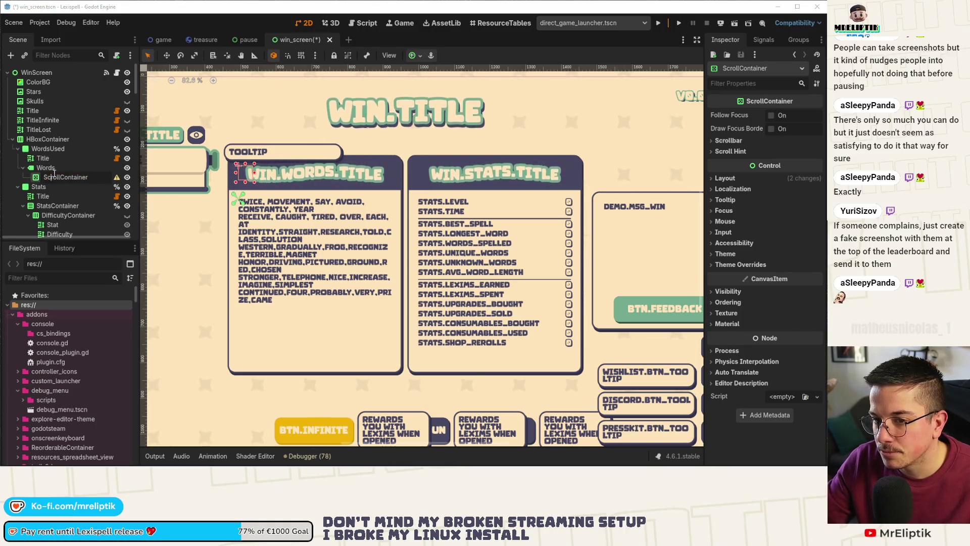
- Give the ScrollContainer the Full Rect anchor preset and place it between Title and Words
{"action": "left_click", "coordinate": [415, 55]}
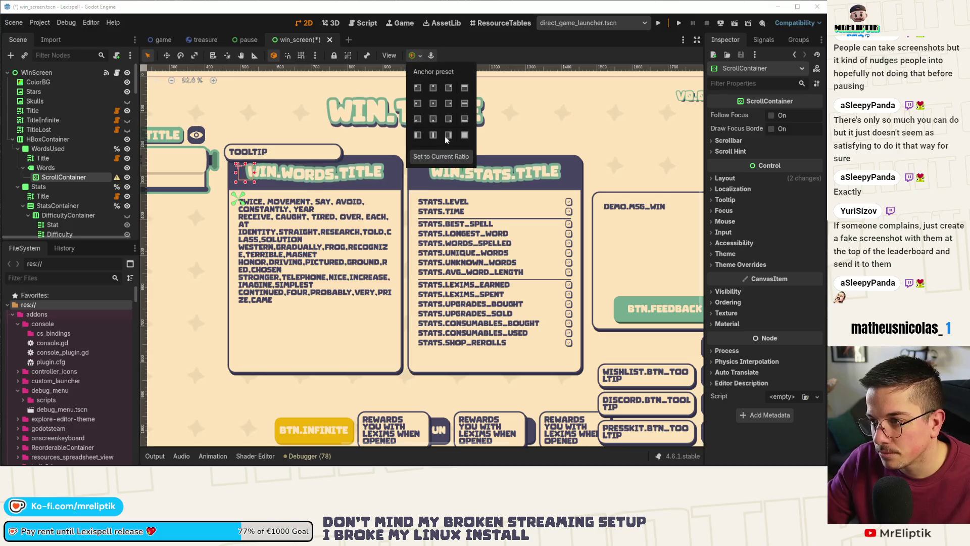
{"action": "left_click", "coordinate": [464, 135]}
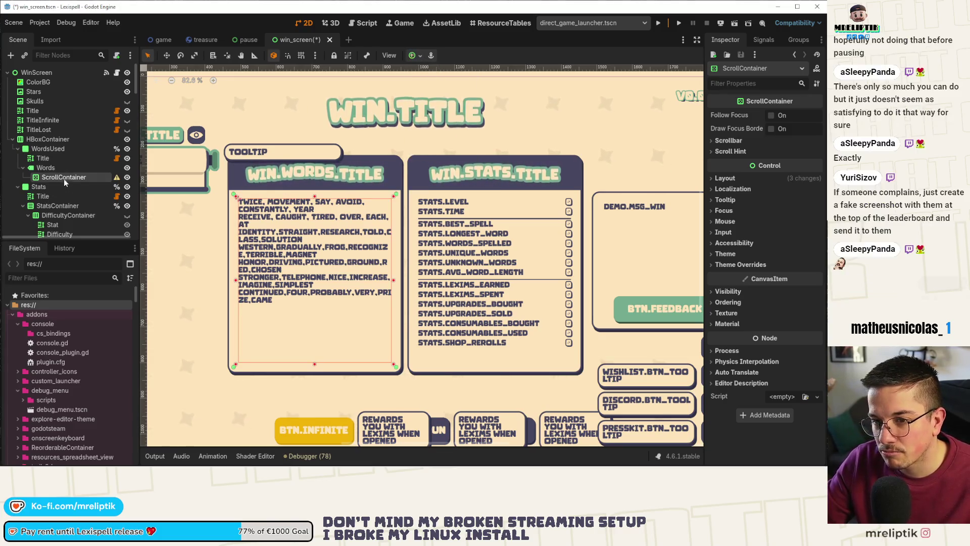
{"action": "left_click_drag", "start_coordinate": [65, 178], "coordinate": [64, 164]}
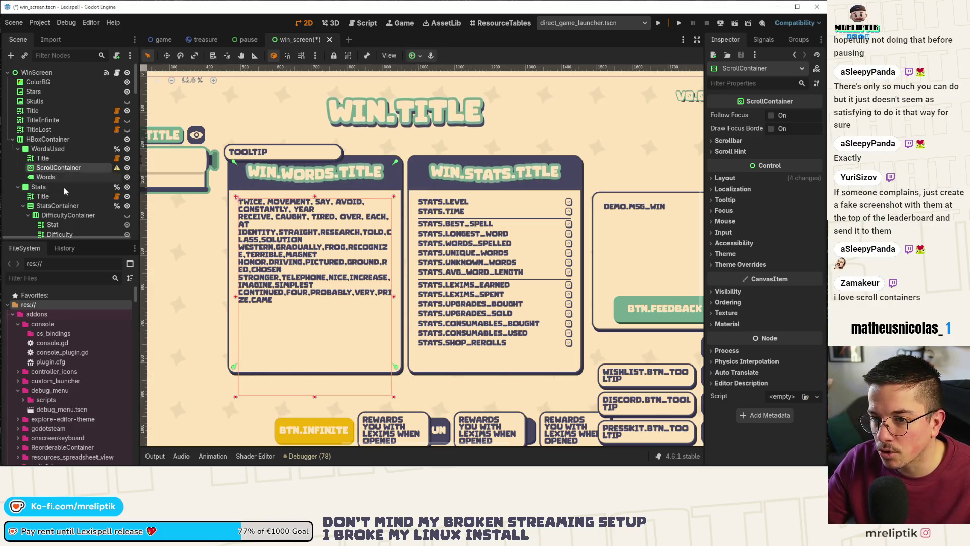
{"action": "left_click_drag", "start_coordinate": [51, 178], "coordinate": [56, 168]}
{"action": "scroll", "coordinate": [400, 183], "scroll_direction": "up", "scroll_amount": 5}
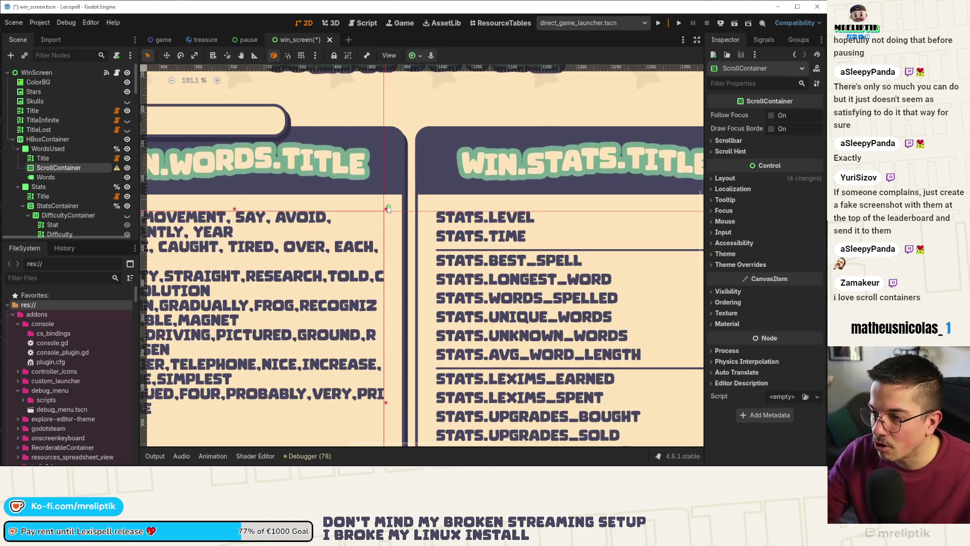
{"action": "scroll", "coordinate": [388, 209], "scroll_direction": "down", "scroll_amount": 7}
- Extend the ScrollContainer's bottom edge lower and save the win_screen scene
{"action": "mouse_move", "coordinate": [274, 265]}
{"action": "left_mouse_down"}
{"action": "mouse_move", "coordinate": [274, 344]}
{"action": "mouse_move", "coordinate": [274, 313]}
{"action": "mouse_move", "coordinate": [247, 305]}
{"action": "left_mouse_up"}
{"action": "scroll", "coordinate": [247, 311], "scroll_direction": "up", "scroll_amount": 5}
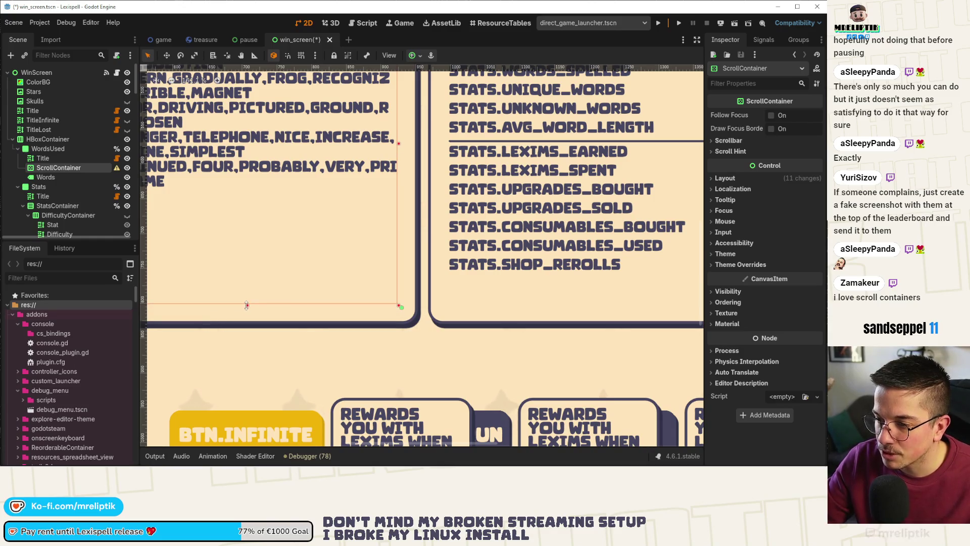
{"action": "scroll", "coordinate": [283, 293], "scroll_direction": "down", "scroll_amount": 5}
{"action": "key", "text": "ctrl+s"}
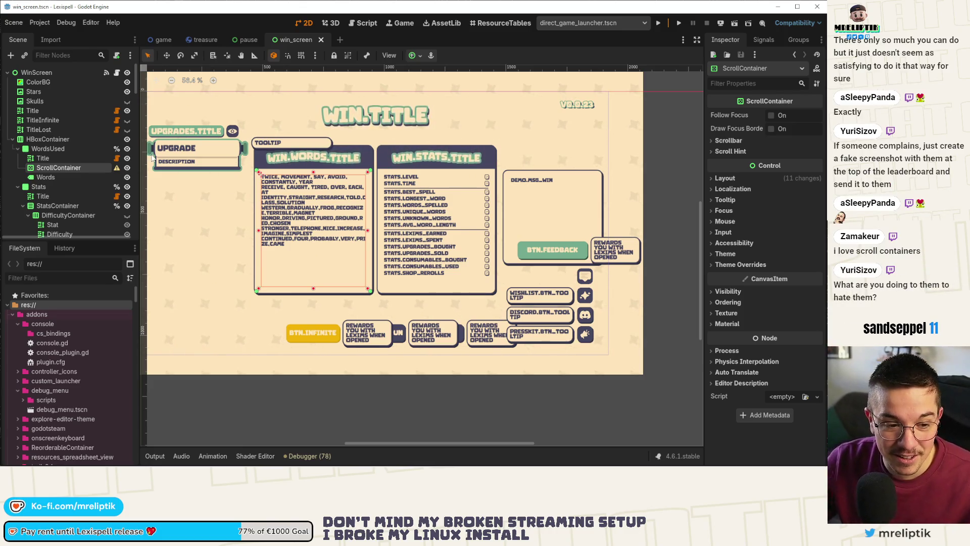
{"action": "scroll", "coordinate": [225, 171], "scroll_direction": "up", "scroll_amount": 2}
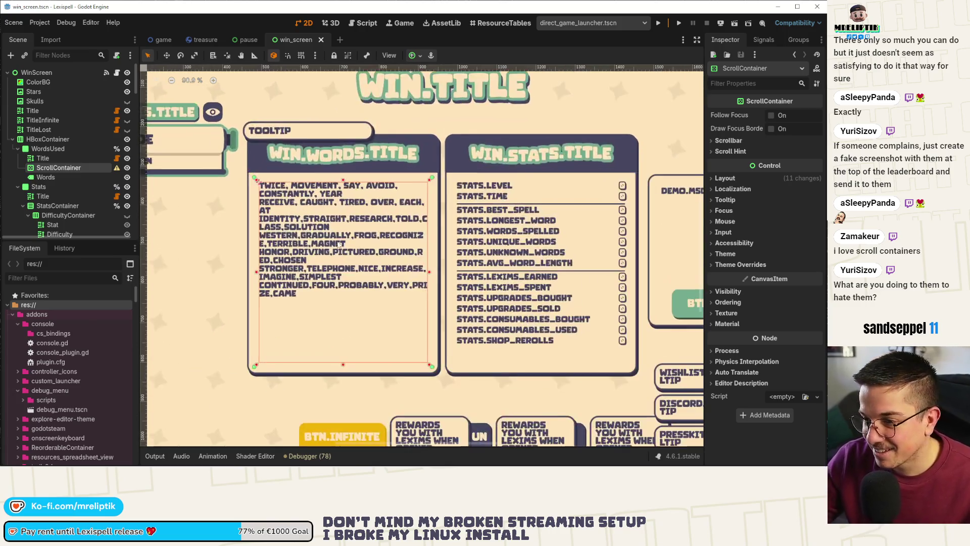
{"action": "scroll", "coordinate": [347, 221], "scroll_direction": "up", "scroll_amount": 1}
{"action": "key", "text": "ctrl+s"}
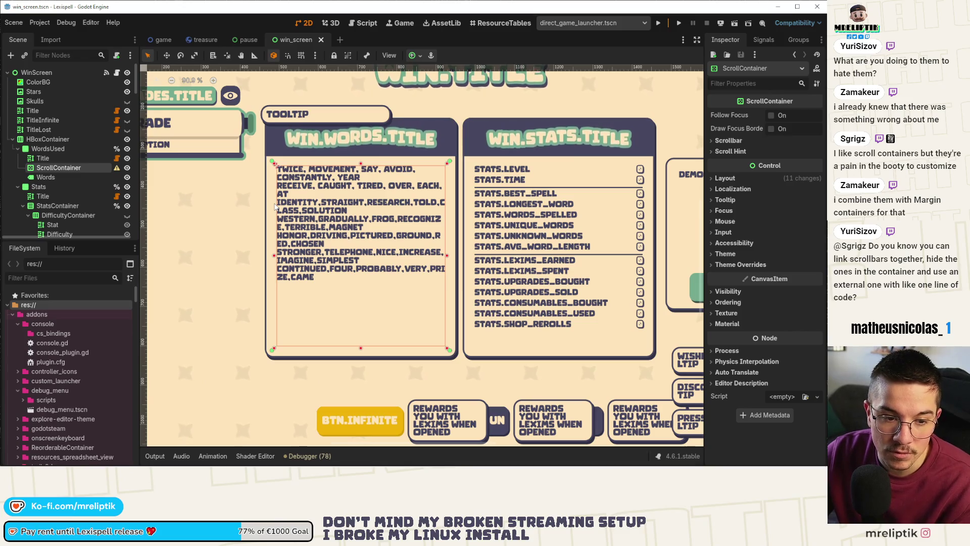
{"action": "scroll", "coordinate": [344, 254], "scroll_direction": "up", "scroll_amount": 5}
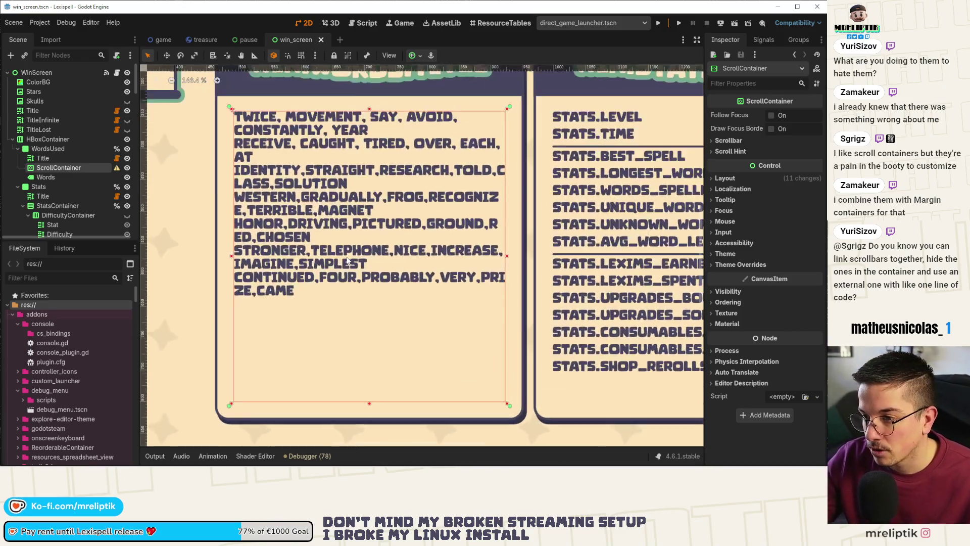
{"action": "right_click", "coordinate": [306, 218]}
{"action": "left_click", "coordinate": [40, 178]}
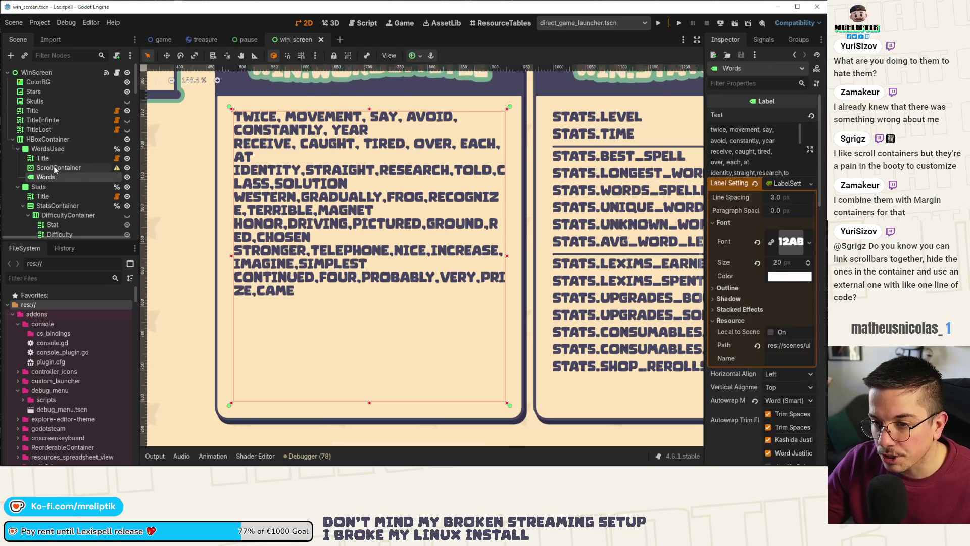
{"action": "left_click", "coordinate": [58, 168]}
{"action": "left_click", "coordinate": [45, 176]}
{"action": "scroll", "coordinate": [243, 251], "scroll_direction": "down", "scroll_amount": 3}
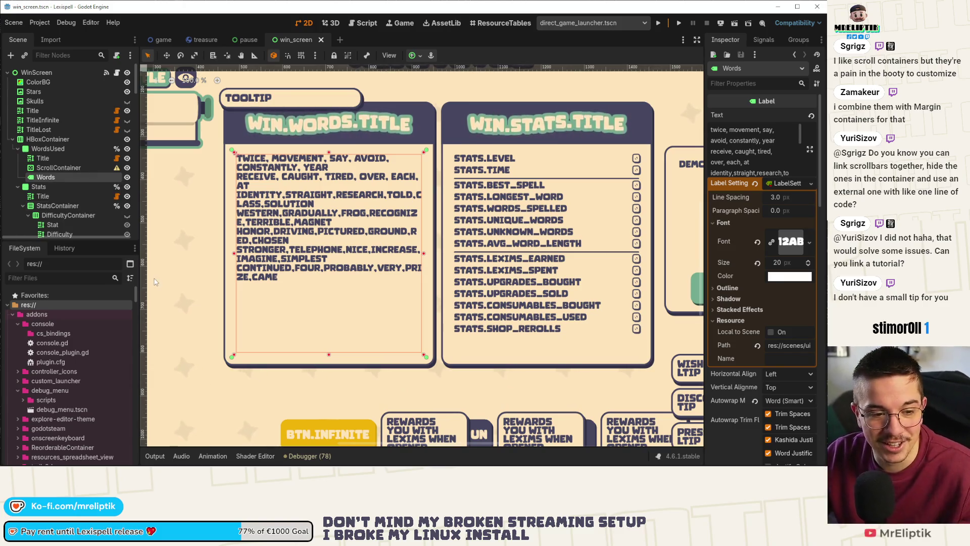
{"action": "left_click", "coordinate": [56, 168]}
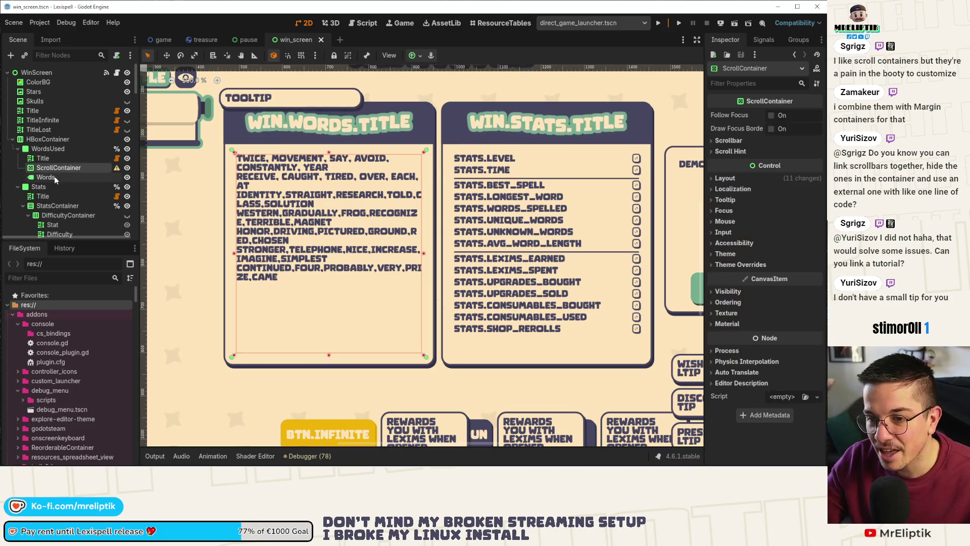
- Copy the Words label's 430 × 457.998 size into its Custom Minimum Size
{"action": "left_click", "coordinate": [65, 178]}
{"action": "left_click_drag", "start_coordinate": [58, 171], "coordinate": [60, 170]}
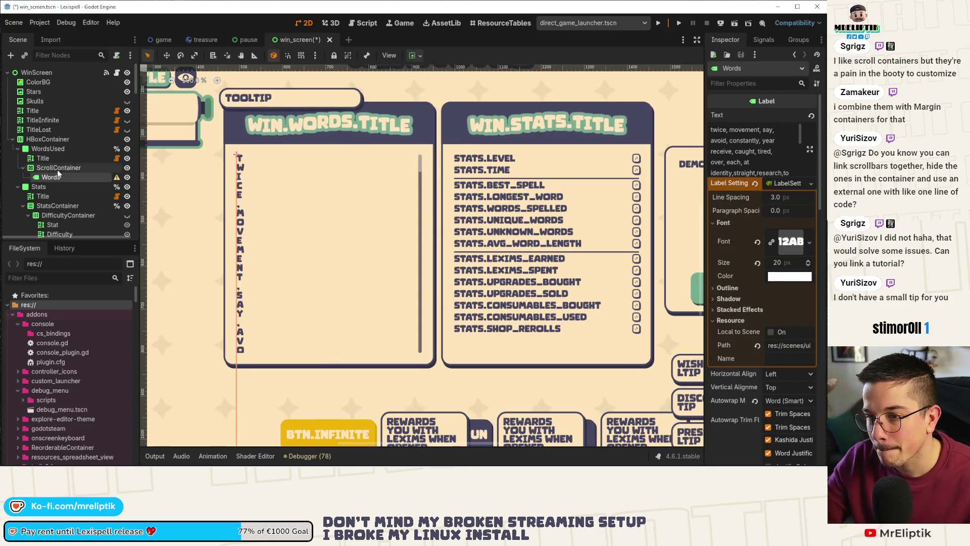
{"action": "key", "text": "ctrl+z"}
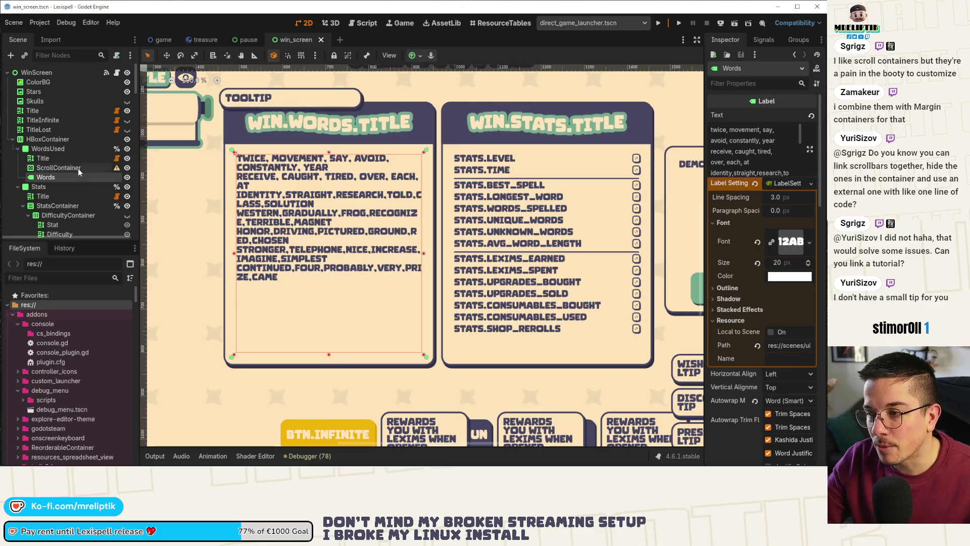
{"action": "scroll", "coordinate": [748, 397], "scroll_direction": "down", "scroll_amount": 10}
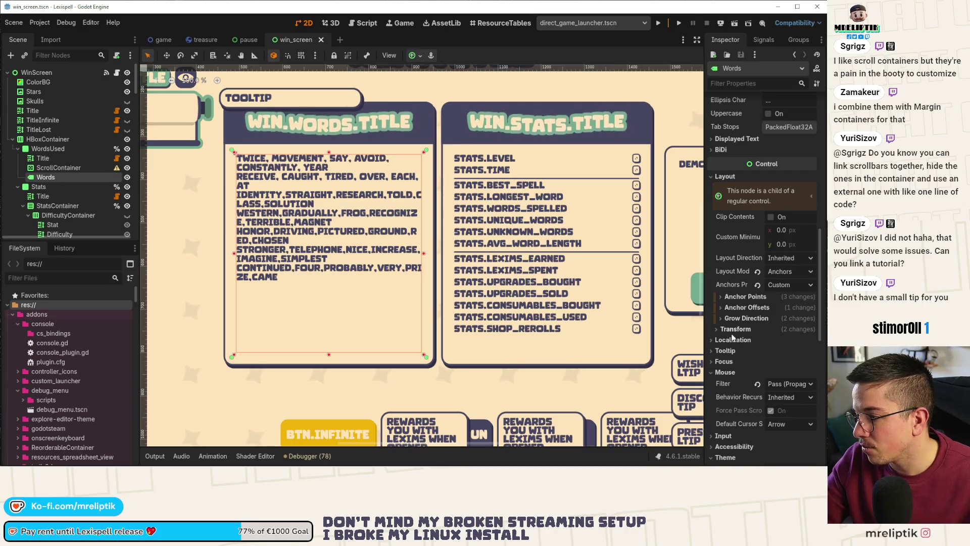
{"action": "left_click", "coordinate": [728, 329]}
{"action": "right_click", "coordinate": [732, 350]}
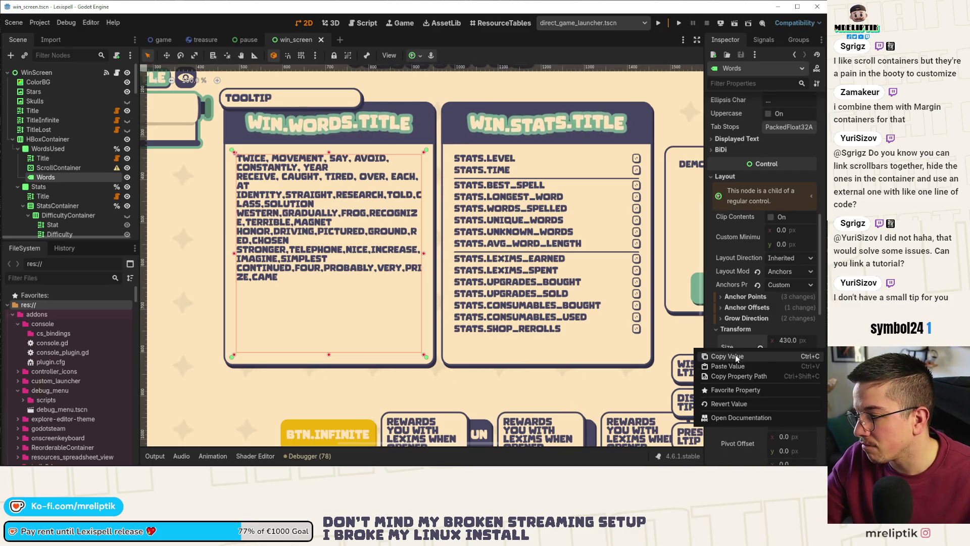
{"action": "right_click", "coordinate": [738, 239]}
{"action": "left_click", "coordinate": [744, 258]}
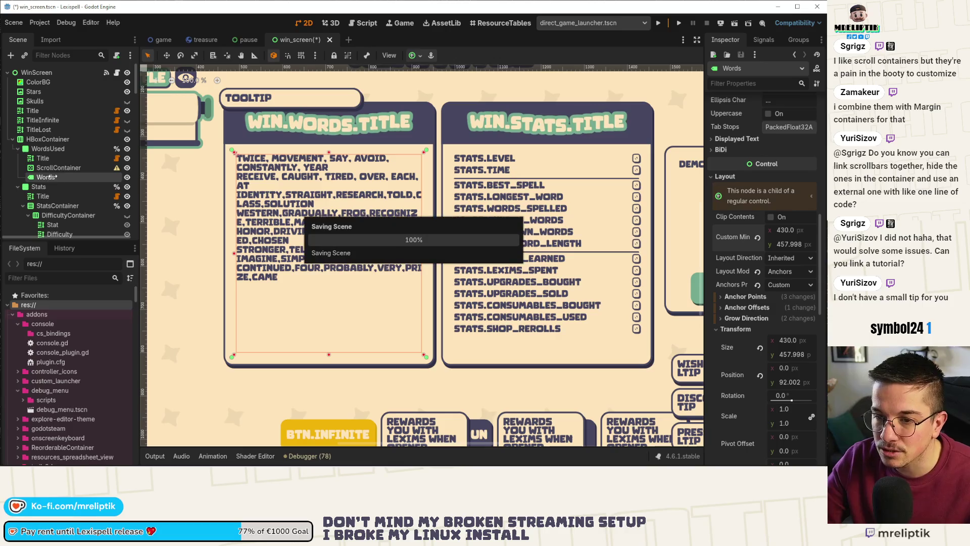
- Nest the Words label inside the ScrollContainer
{"action": "double_click", "coordinate": [51, 177]}
{"action": "key", "text": "Return"}
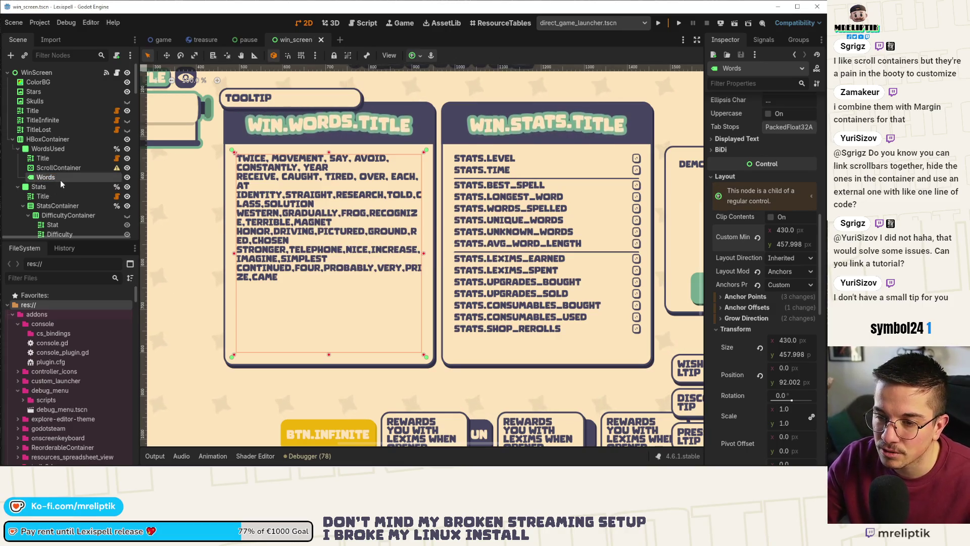
{"action": "left_click_drag", "start_coordinate": [65, 178], "coordinate": [65, 172]}
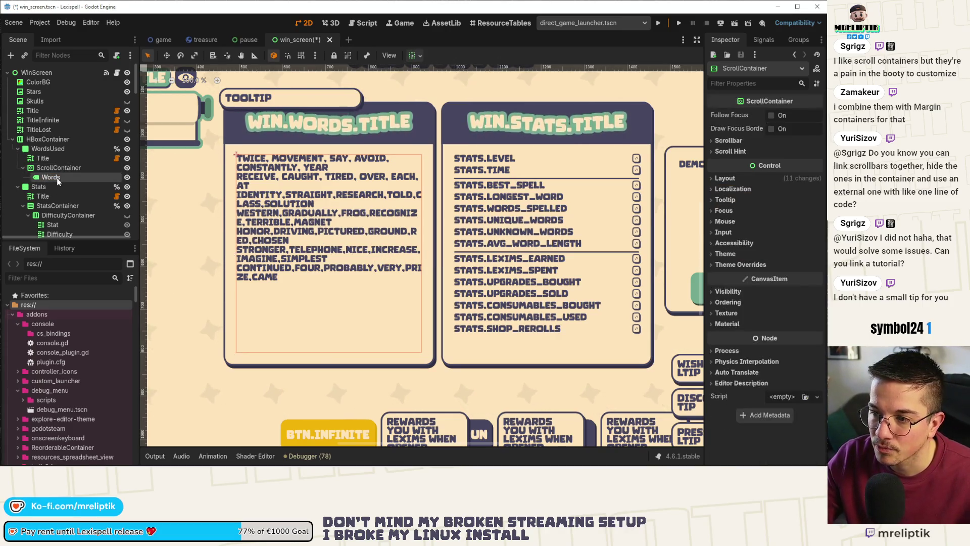
{"action": "scroll", "coordinate": [325, 264], "scroll_direction": "down", "scroll_amount": 3}
{"action": "scroll", "coordinate": [787, 207], "scroll_direction": "up", "scroll_amount": 8}
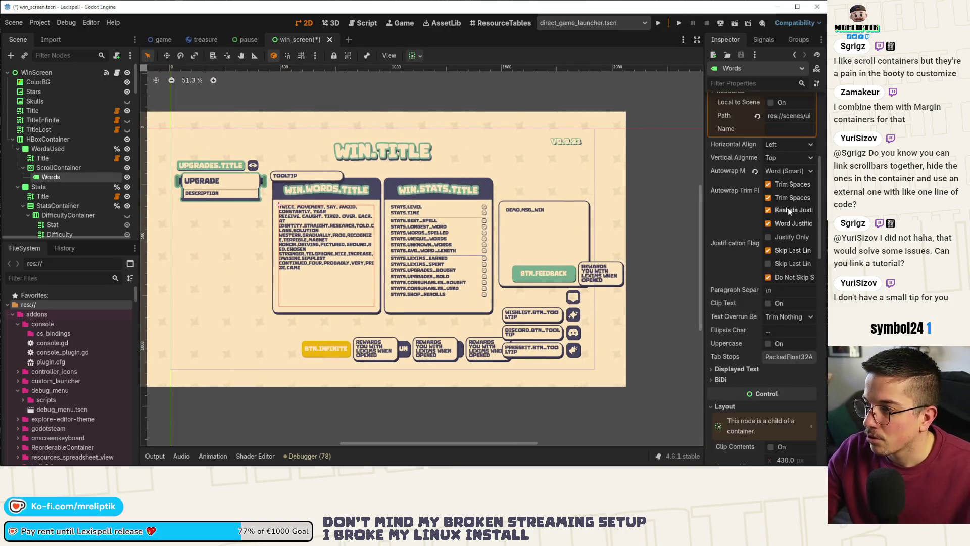
- Quick Load the project's theme resource into the ScrollContainer's Theme property
{"action": "scroll", "coordinate": [758, 159], "scroll_direction": "down", "scroll_amount": 4}
{"action": "scroll", "coordinate": [761, 162], "scroll_direction": "up", "scroll_amount": 4}
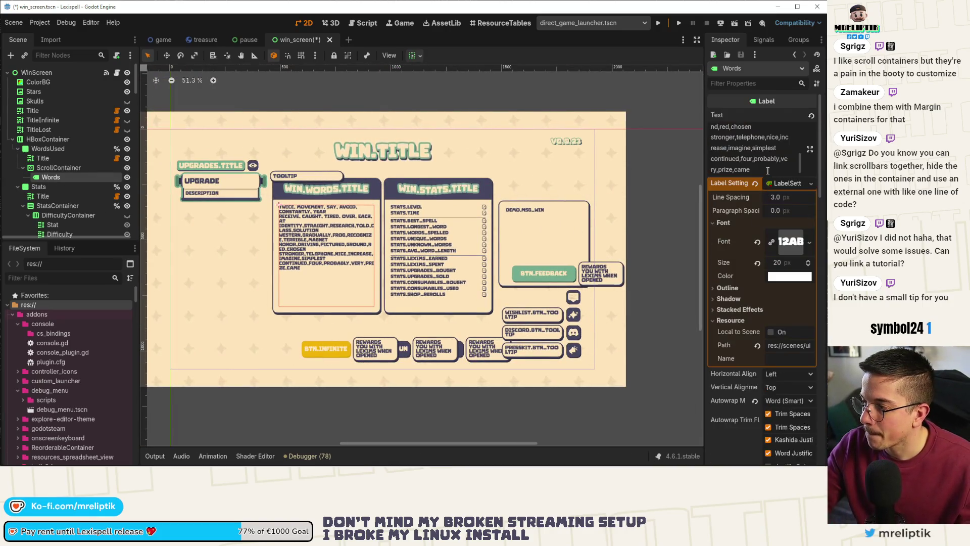
{"action": "type", "text": "zdz dz d z "}
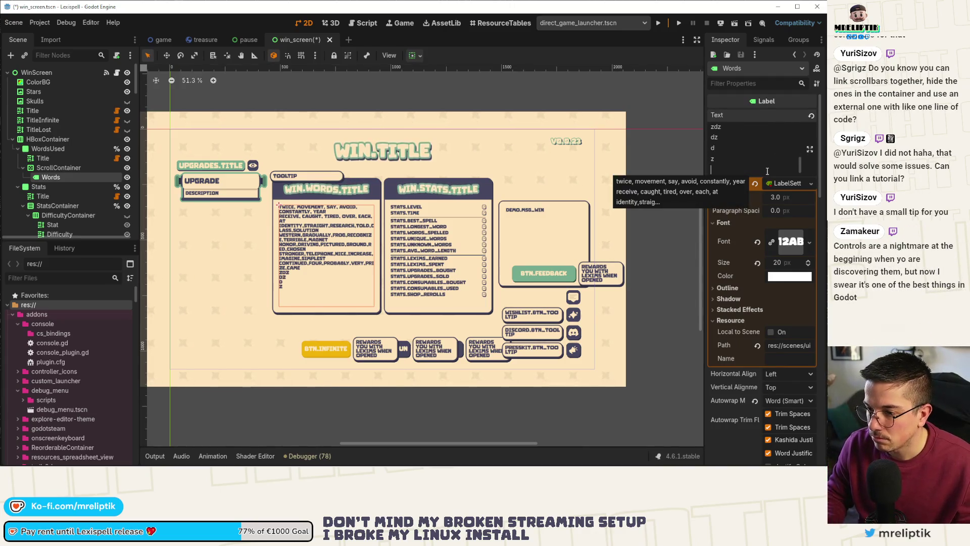
{"action": "type", "text": " z z"}
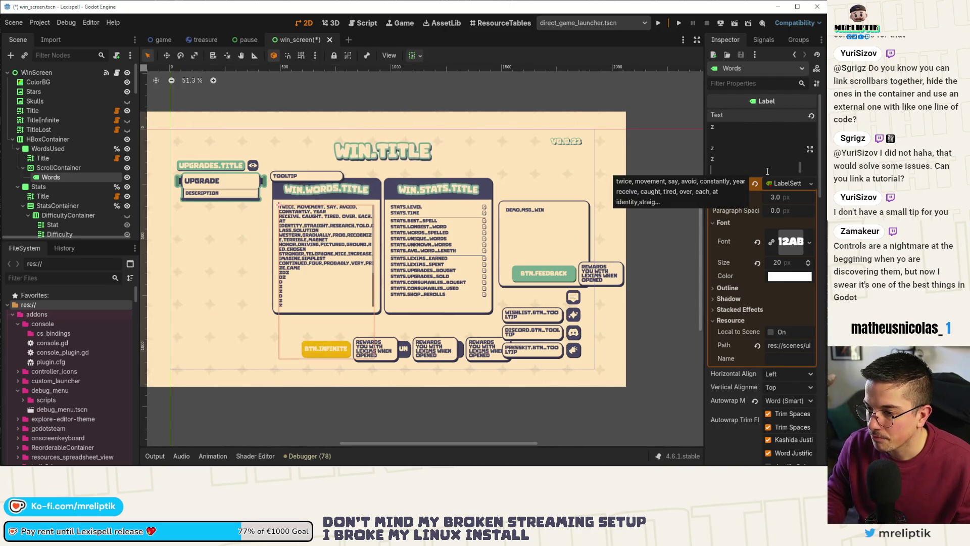
{"action": "scroll", "coordinate": [526, 212], "scroll_direction": "up", "scroll_amount": 3}
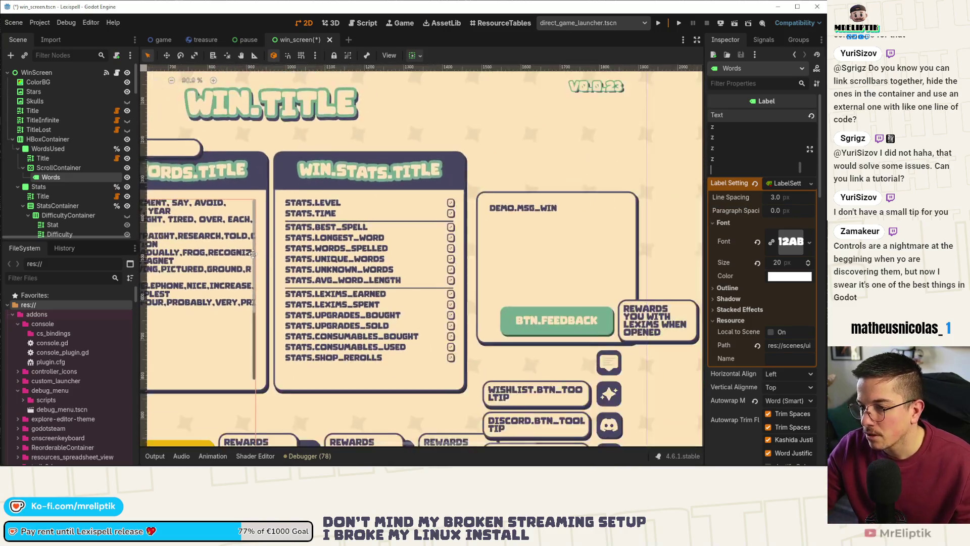
{"action": "left_click_drag", "start_coordinate": [253, 254], "coordinate": [376, 248]}
{"action": "scroll", "coordinate": [750, 310], "scroll_direction": "down", "scroll_amount": 10}
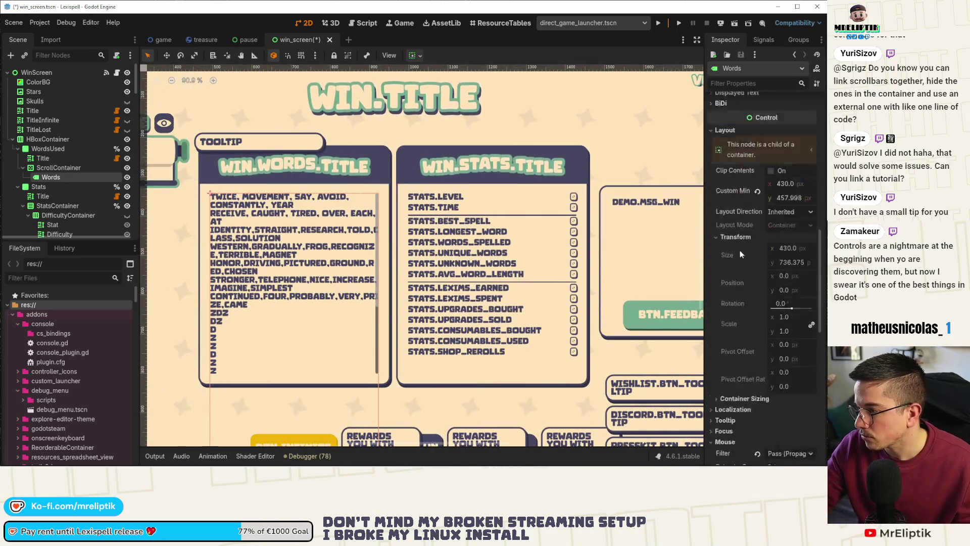
{"action": "scroll", "coordinate": [738, 253], "scroll_direction": "down", "scroll_amount": 8}
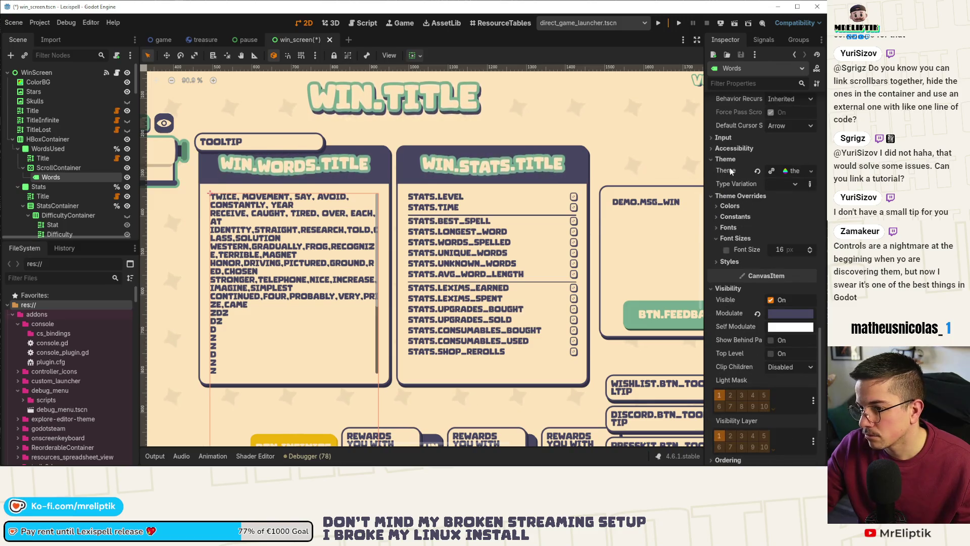
{"action": "left_click", "coordinate": [58, 168]}
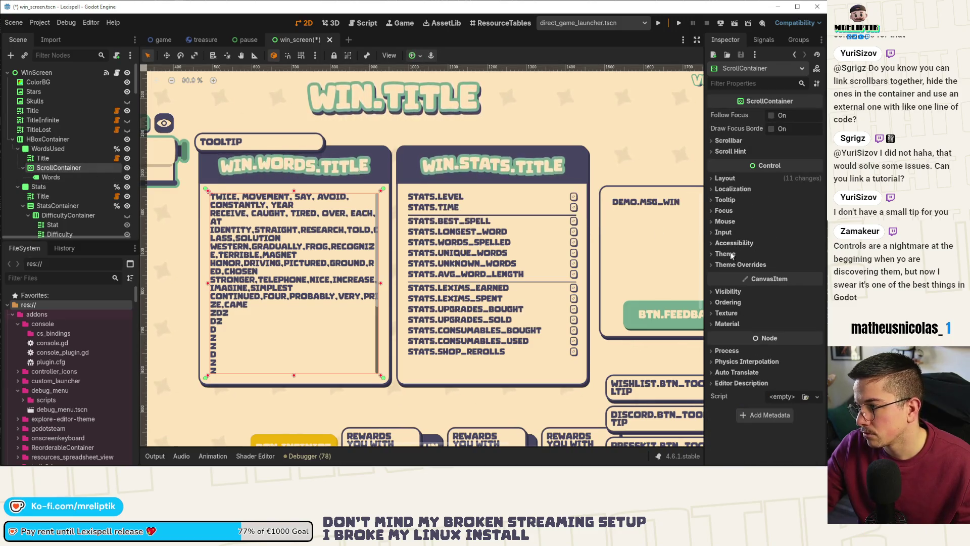
{"action": "left_click", "coordinate": [730, 254]}
{"action": "left_click", "coordinate": [817, 265]}
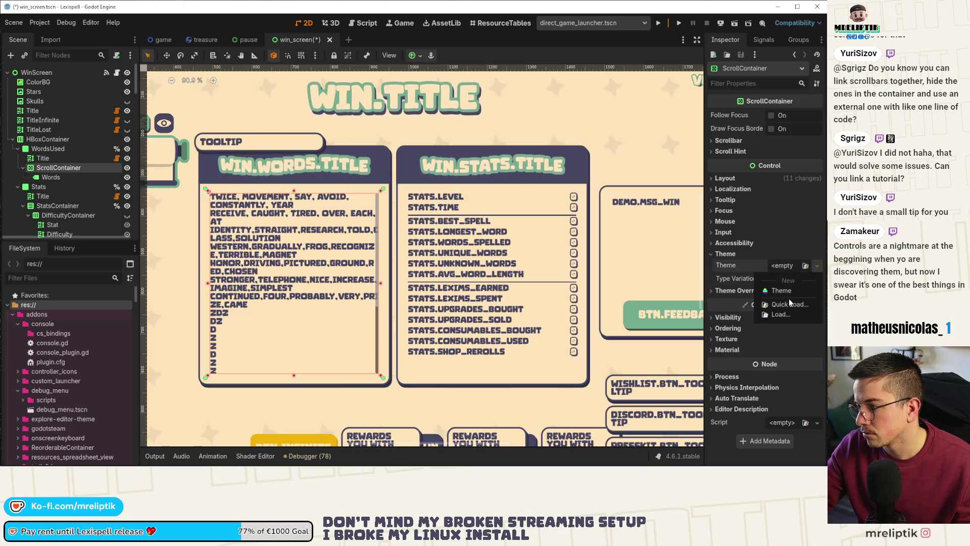
{"action": "left_click", "coordinate": [791, 302]}
{"action": "double_click", "coordinate": [157, 136]}
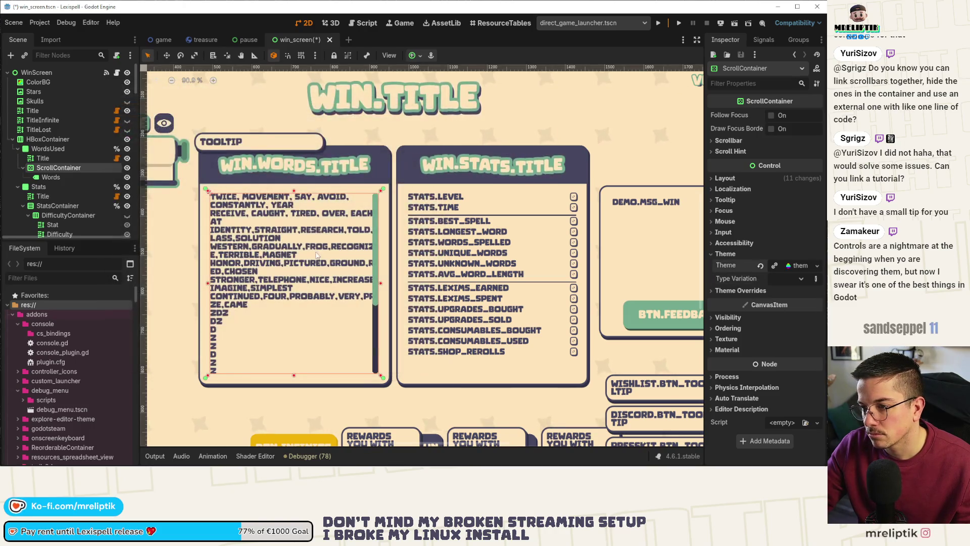
- Check and collapse the ScrollContainer's scrollbar settings, then open its node menu
{"action": "scroll", "coordinate": [317, 255], "scroll_direction": "up", "scroll_amount": 3}
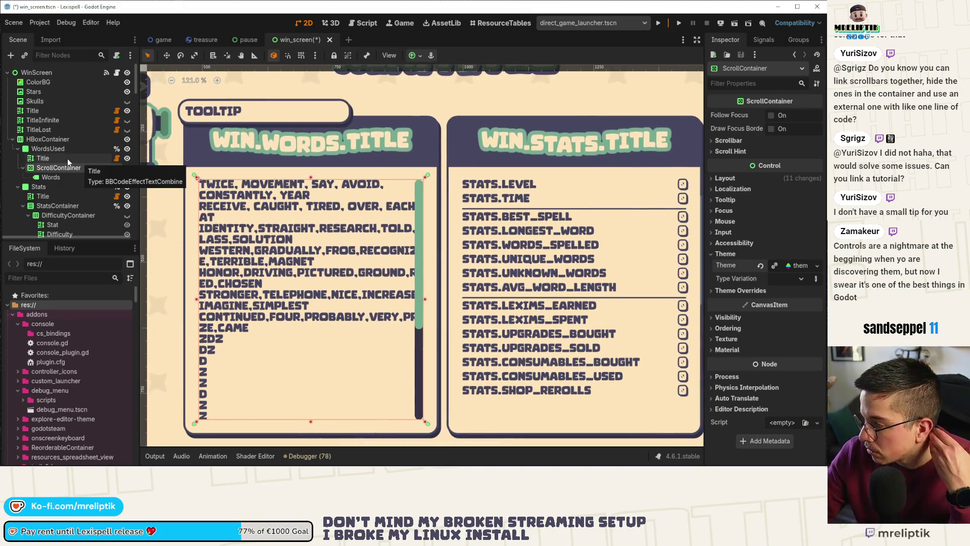
{"action": "left_click", "coordinate": [732, 141]}
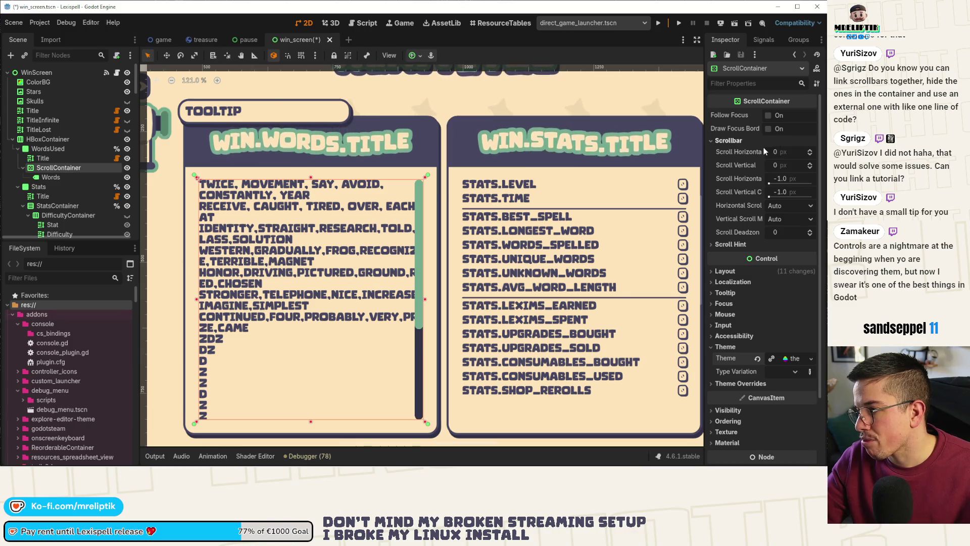
{"action": "left_click", "coordinate": [732, 141]}
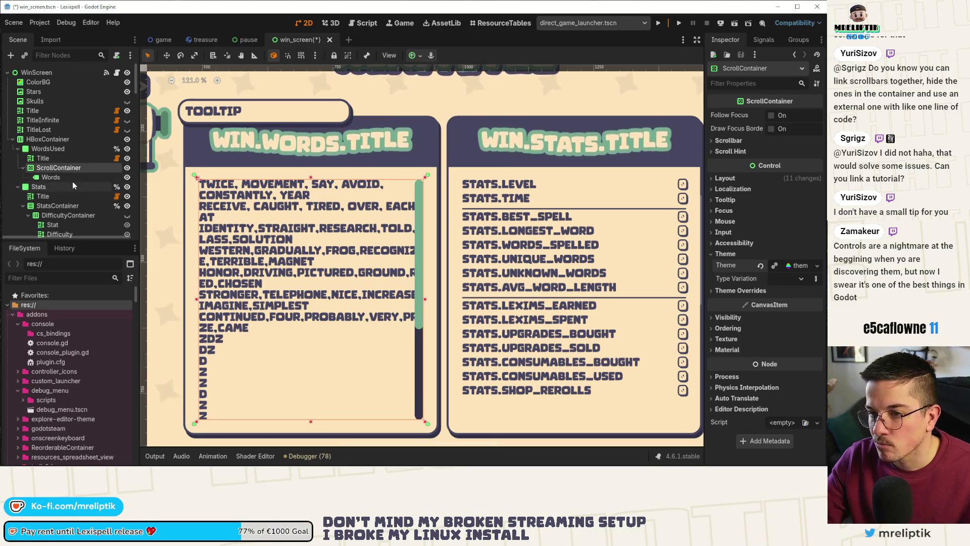
{"action": "right_click", "coordinate": [50, 170]}
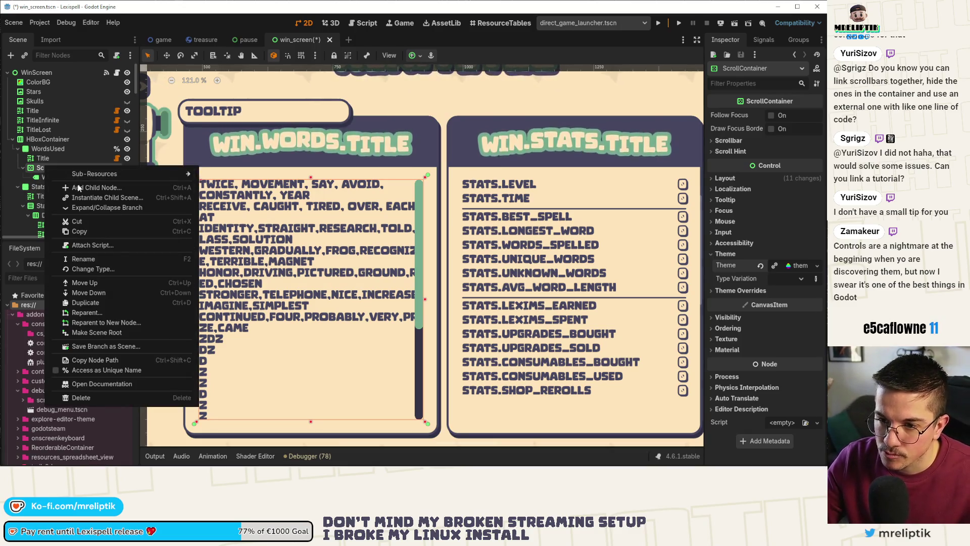
- Add a MarginContainer child under ScrollContainer and move the Words label into it
{"action": "left_click", "coordinate": [79, 188]}
{"action": "type", "text": "margin"}
{"action": "key", "text": "Return"}
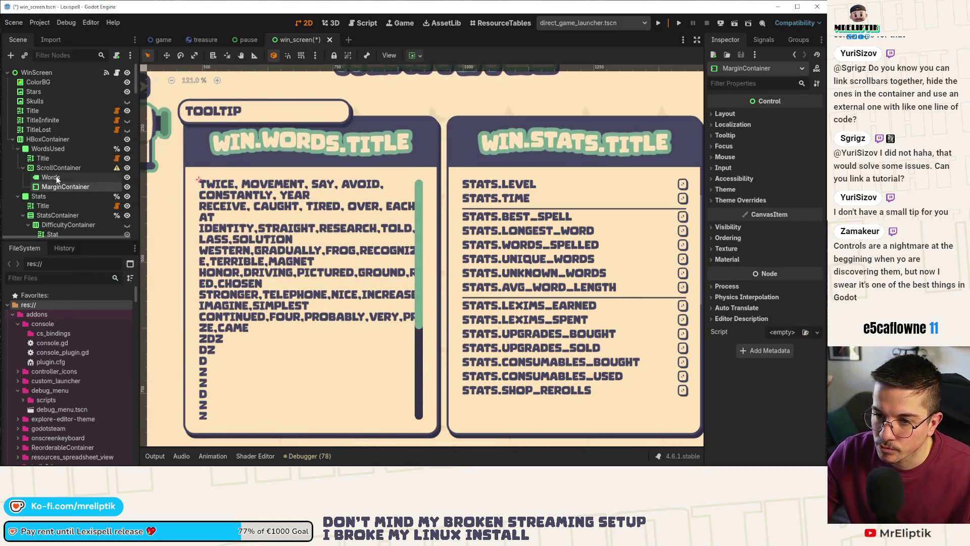
{"action": "left_click_drag", "start_coordinate": [57, 179], "coordinate": [62, 187]}
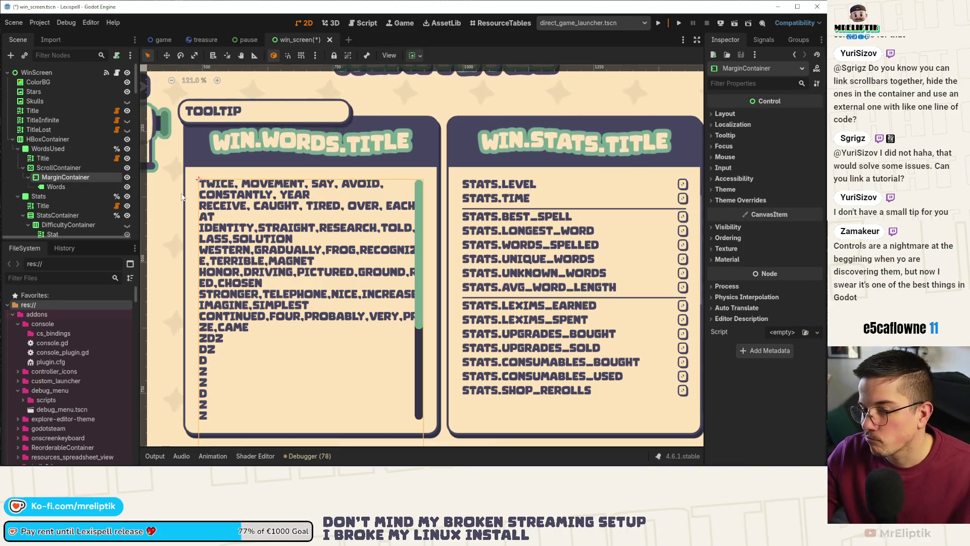
- Set the Words label's custom minimum width to 300 and save the scene
{"action": "left_click", "coordinate": [65, 188]}
{"action": "scroll", "coordinate": [756, 216], "scroll_direction": "down", "scroll_amount": 3}
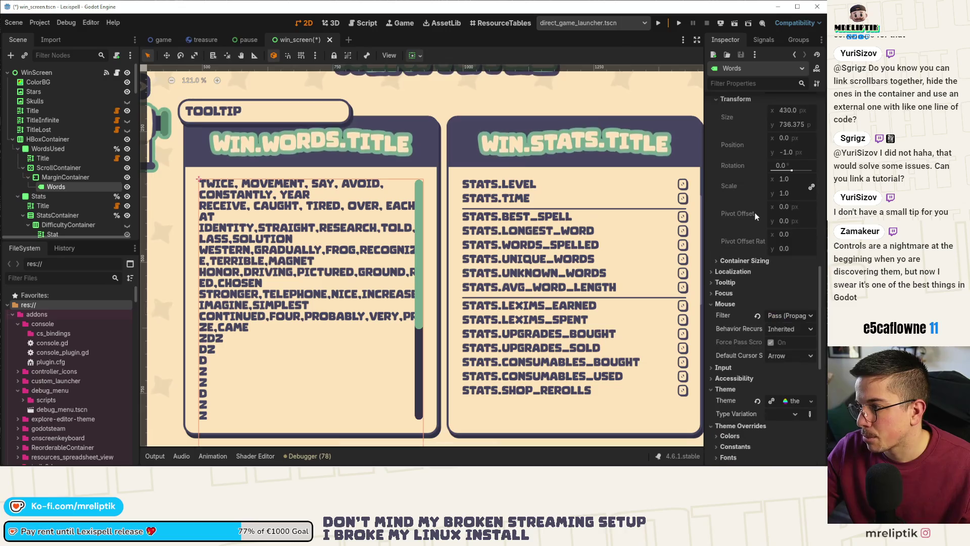
{"action": "scroll", "coordinate": [769, 167], "scroll_direction": "up", "scroll_amount": 3}
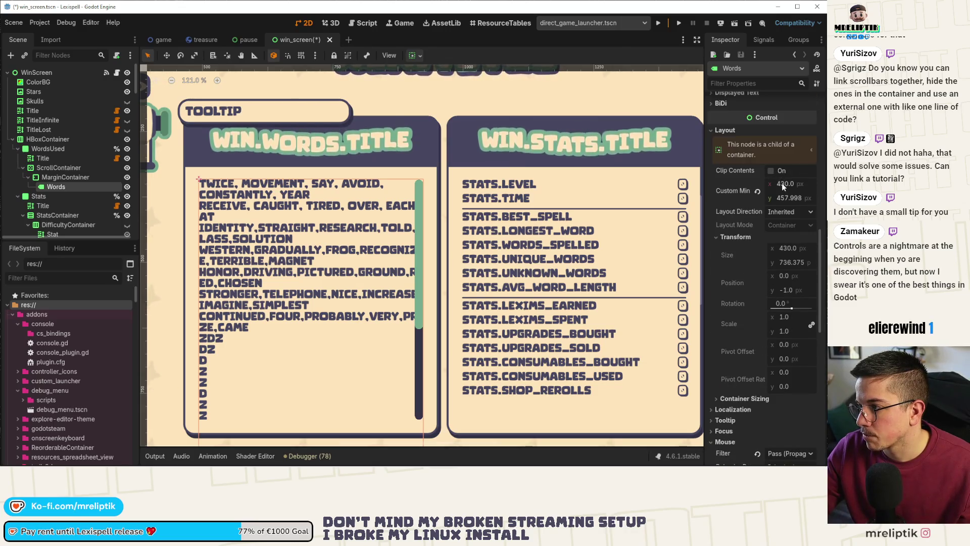
{"action": "left_click", "coordinate": [782, 184]}
{"action": "type", "text": "300"}
{"action": "key", "text": "Return"}
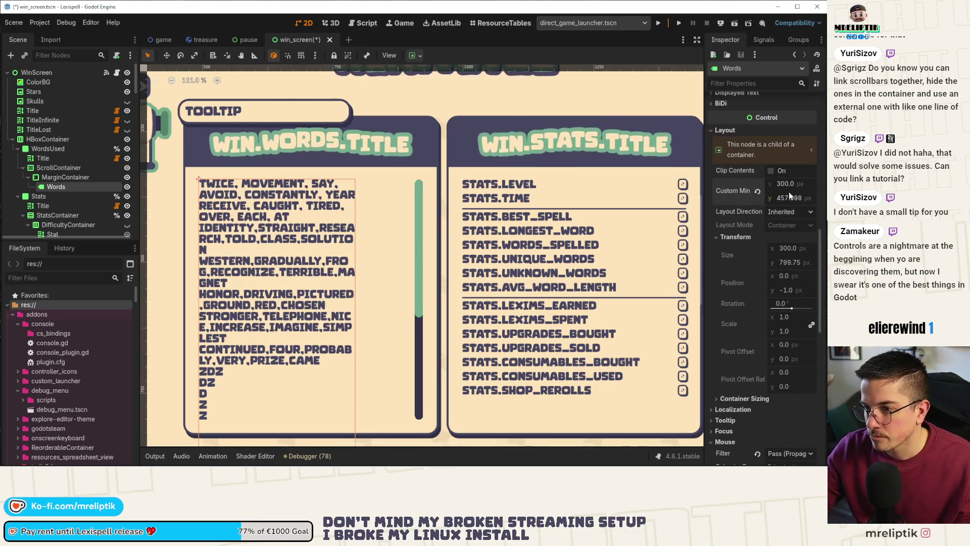
{"action": "key", "text": "ctrl+s"}
- Make the MarginContainer expand horizontally and vertically, then save
{"action": "left_click", "coordinate": [77, 176]}
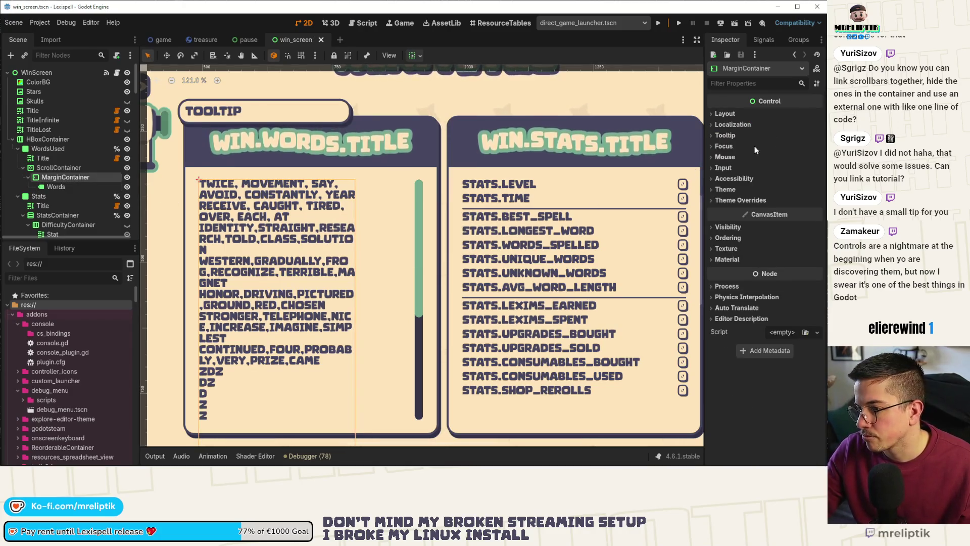
{"action": "left_click", "coordinate": [61, 168]}
{"action": "left_click", "coordinate": [65, 177]}
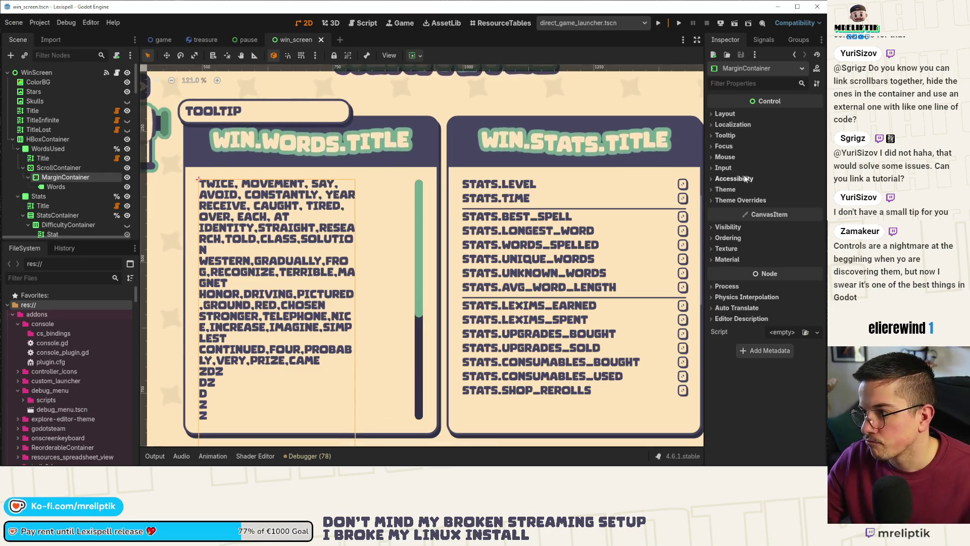
{"action": "left_click", "coordinate": [725, 114]}
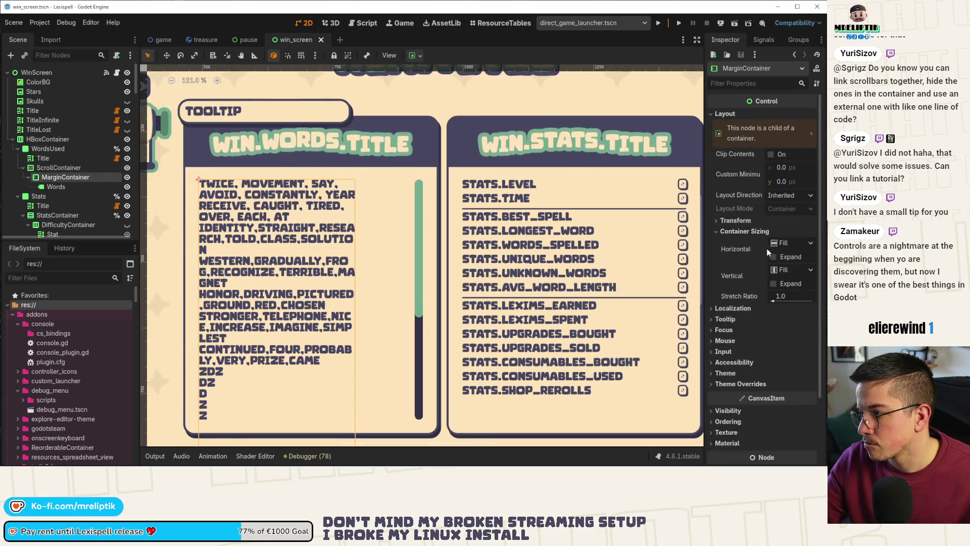
{"action": "left_click", "coordinate": [773, 256]}
{"action": "left_click", "coordinate": [773, 283]}
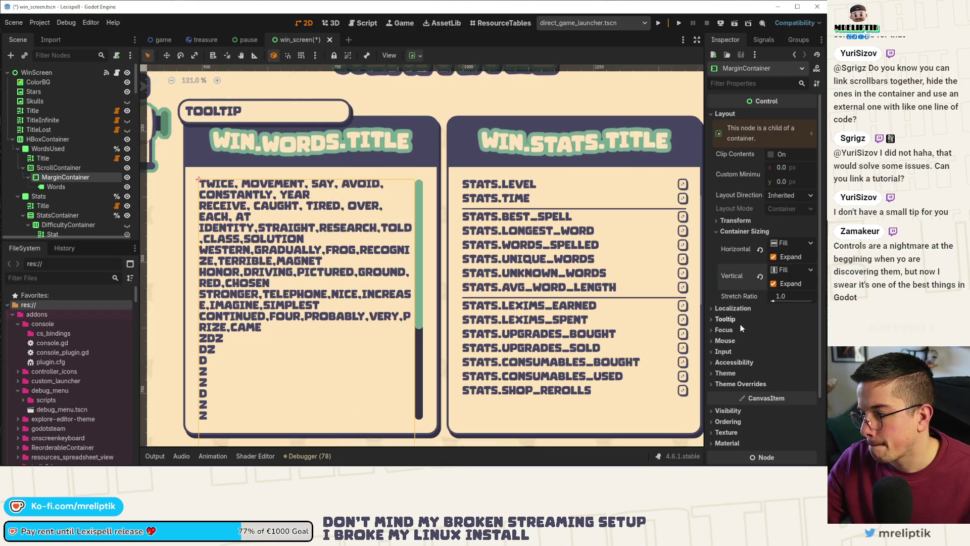
{"action": "key", "text": "ctrl+s"}
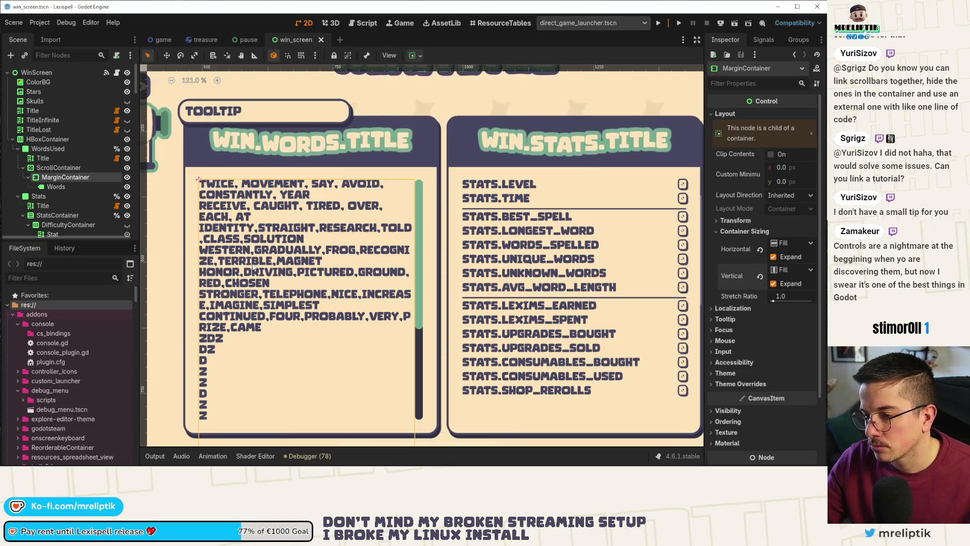
- Compare the Words label and MarginContainer layouts in the Scene dock
{"action": "left_click", "coordinate": [61, 188]}
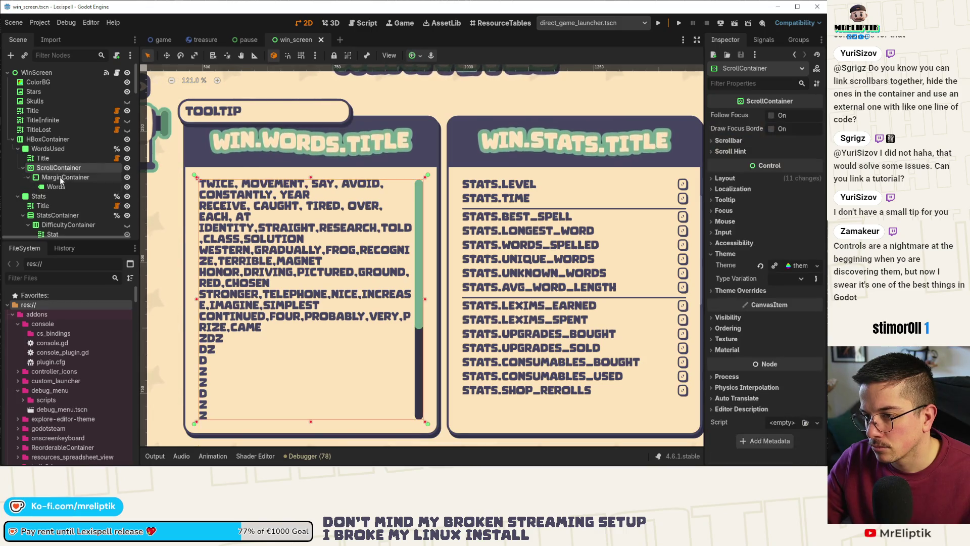
{"action": "left_click", "coordinate": [65, 177]}
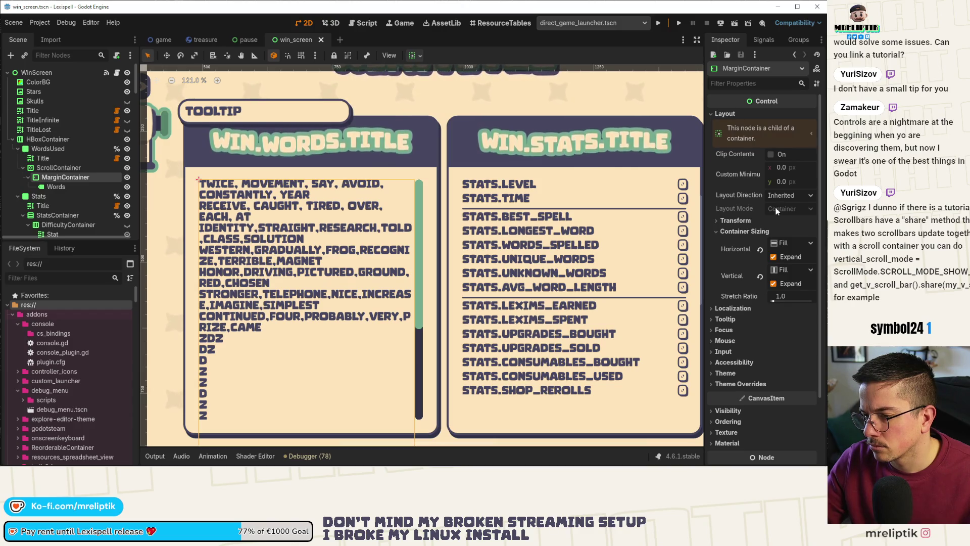
{"action": "left_click", "coordinate": [63, 187]}
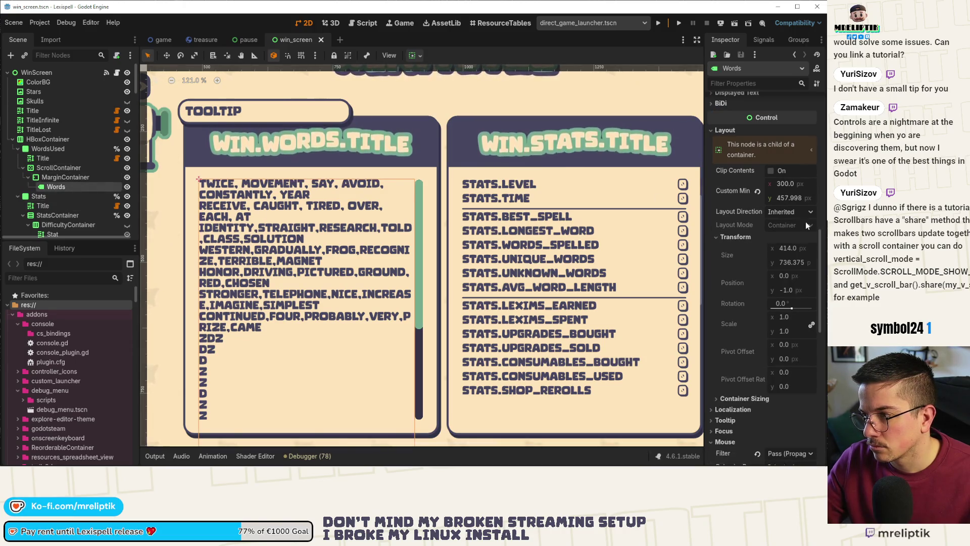
{"action": "scroll", "coordinate": [806, 222], "scroll_direction": "up", "scroll_amount": 5}
{"action": "scroll", "coordinate": [805, 222], "scroll_direction": "up", "scroll_amount": 2}
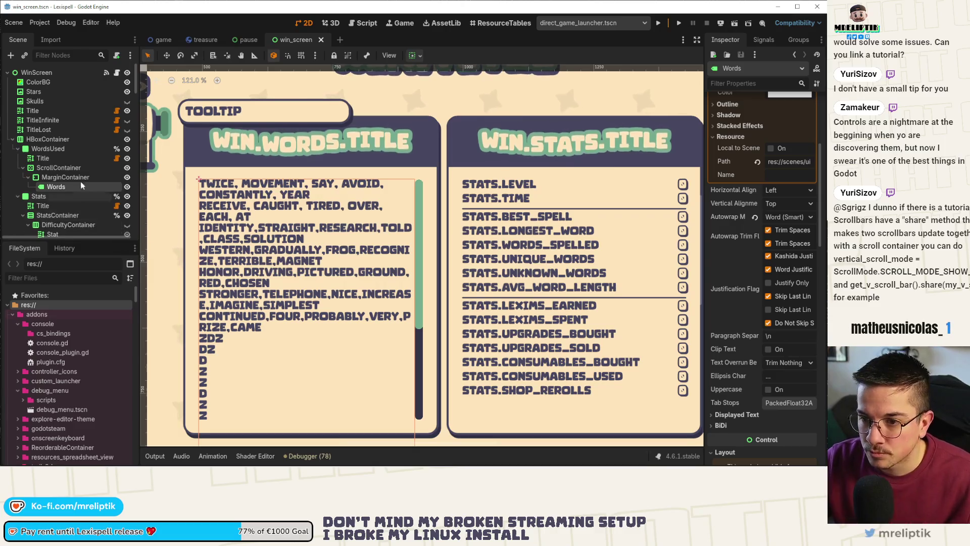
{"action": "left_click", "coordinate": [60, 170]}
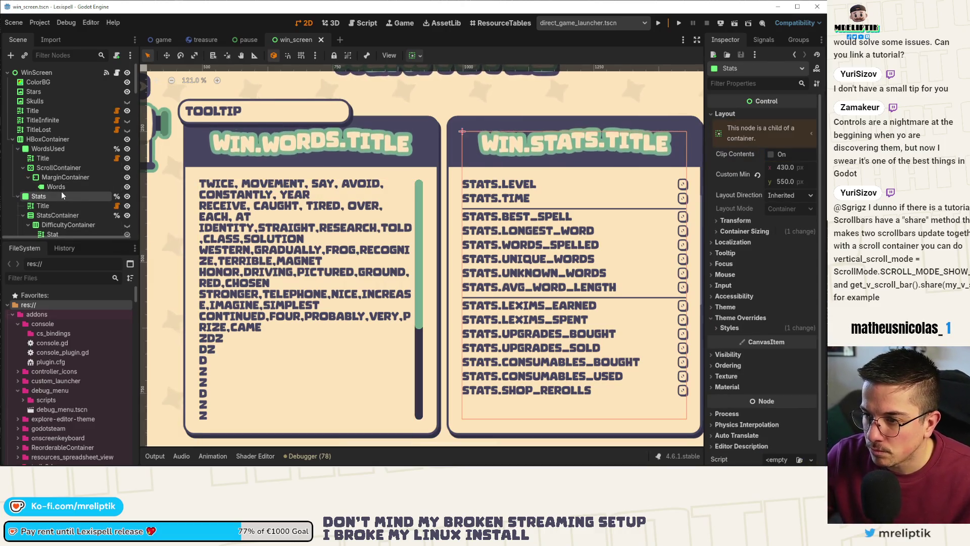
{"action": "left_click", "coordinate": [340, 240]}
{"action": "scroll", "coordinate": [340, 240], "scroll_direction": "down", "scroll_amount": 1}
{"action": "scroll", "coordinate": [738, 234], "scroll_direction": "up", "scroll_amount": 4}
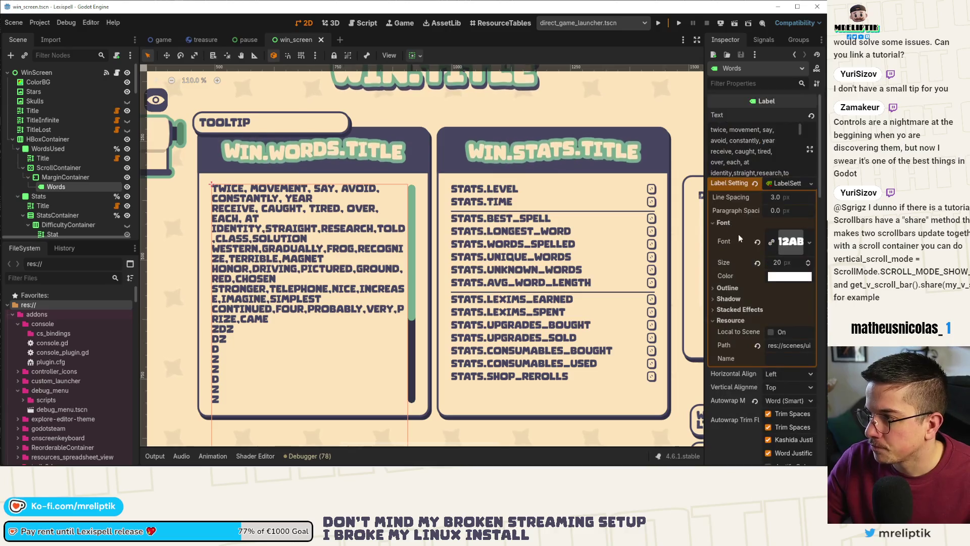
{"action": "scroll", "coordinate": [752, 159], "scroll_direction": "down", "scroll_amount": 10}
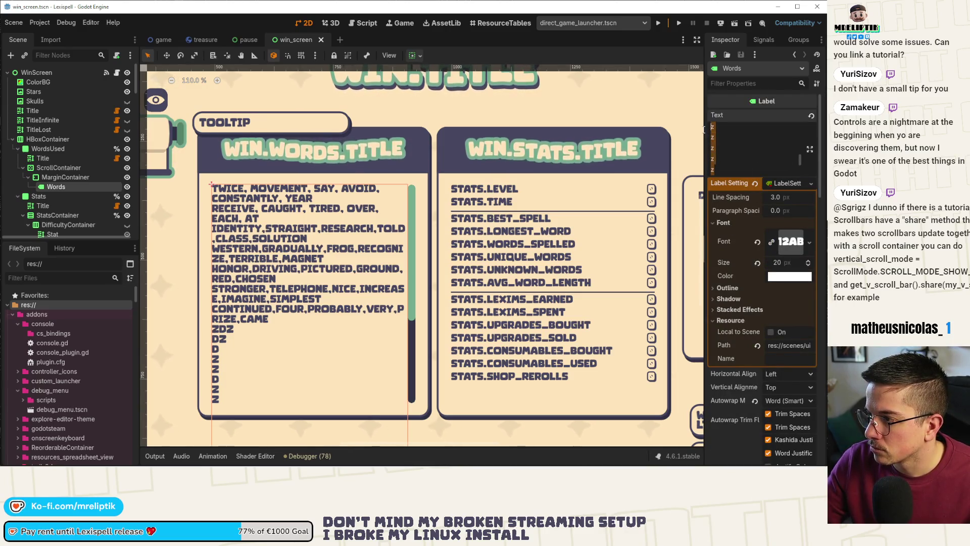
{"action": "key", "text": "BackSpace"}
{"action": "key", "text": "BackSpace"}
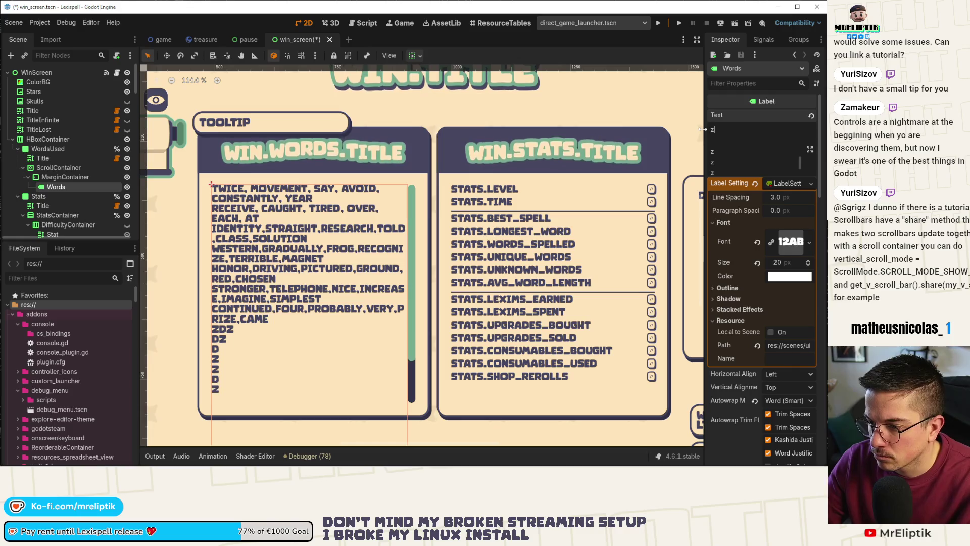
{"action": "type", "text": "z"}
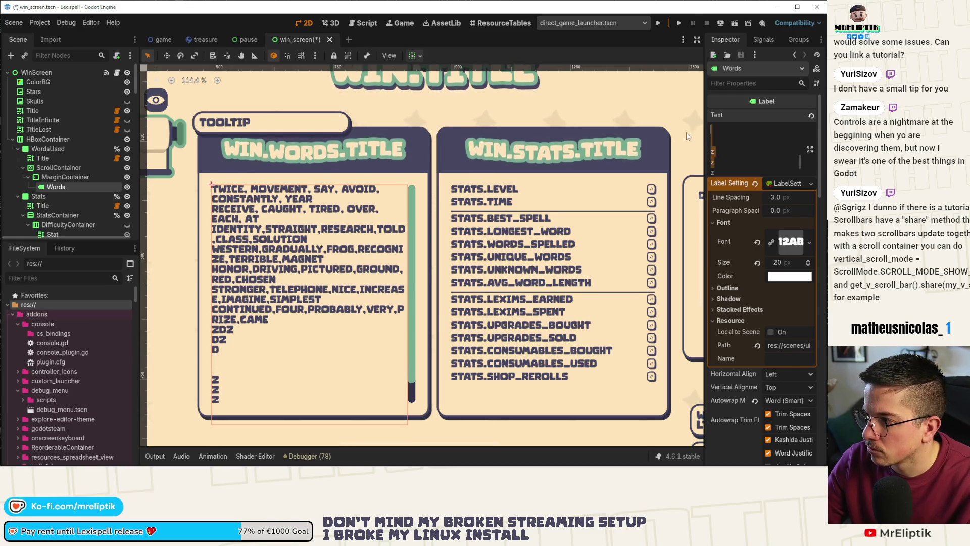
{"action": "key", "text": "ctrl+shift+End"}
{"action": "key", "text": "Delete"}
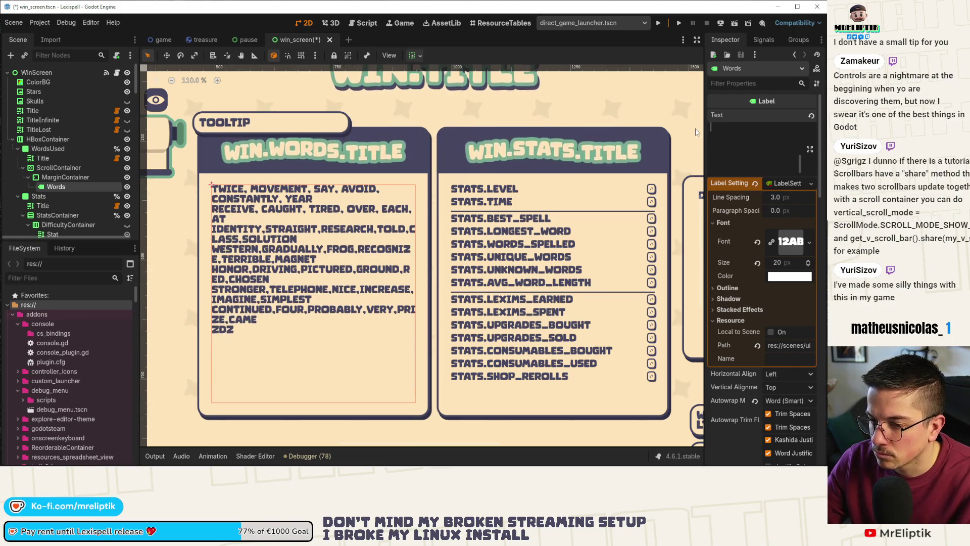
{"action": "key", "text": "BackSpace"}
{"action": "key", "text": "BackSpace"}
{"action": "key", "text": "BackSpace"}
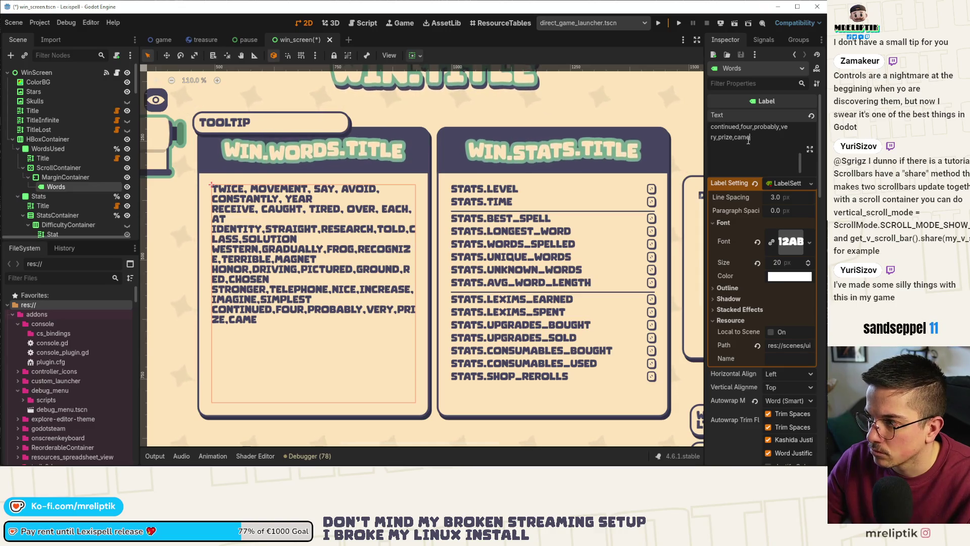
{"action": "key", "text": "ctrl+s"}
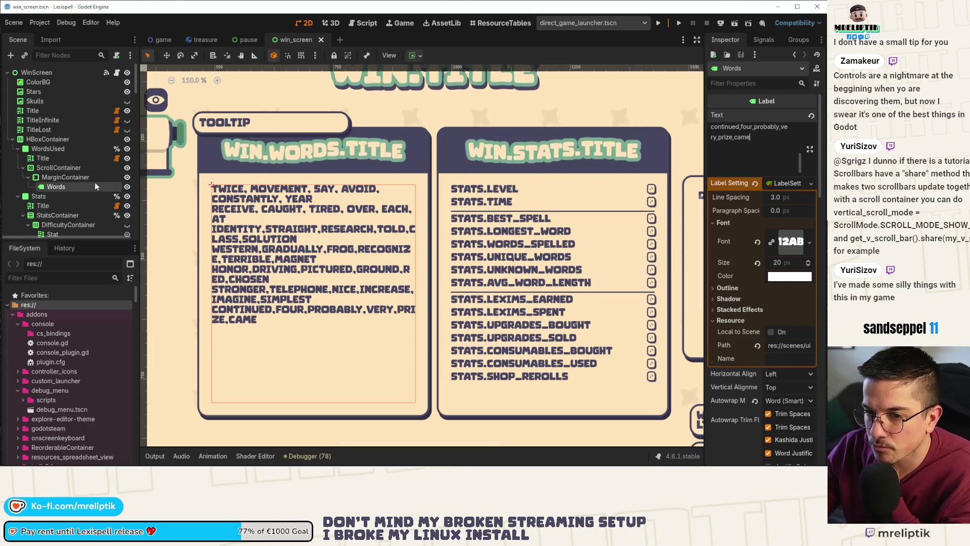
- In win_screen.gd, delete the Words label's long node path on line 16
{"action": "left_click", "coordinate": [117, 73]}
{"action": "scroll", "coordinate": [334, 286], "scroll_direction": "up", "scroll_amount": 15}
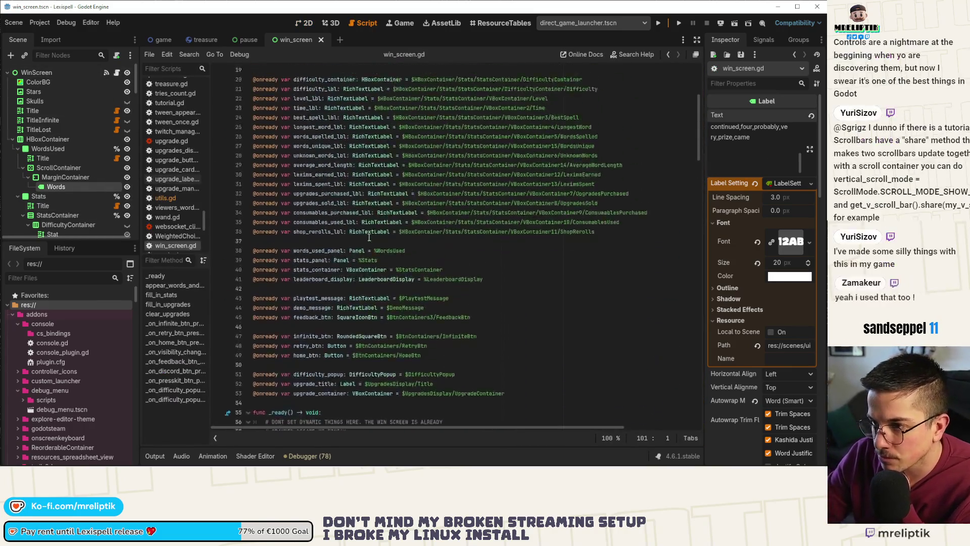
{"action": "scroll", "coordinate": [346, 300], "scroll_direction": "down", "scroll_amount": 2}
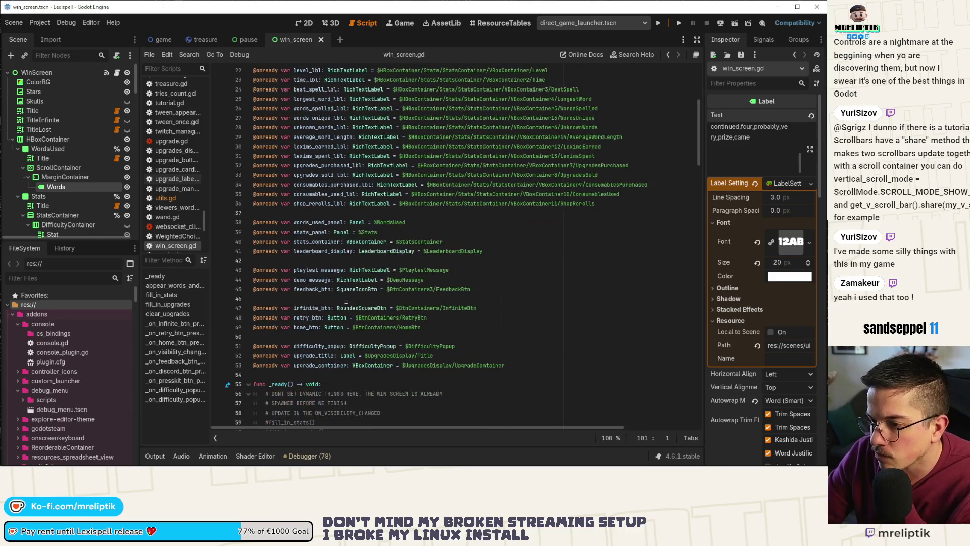
{"action": "double_click", "coordinate": [319, 222]}
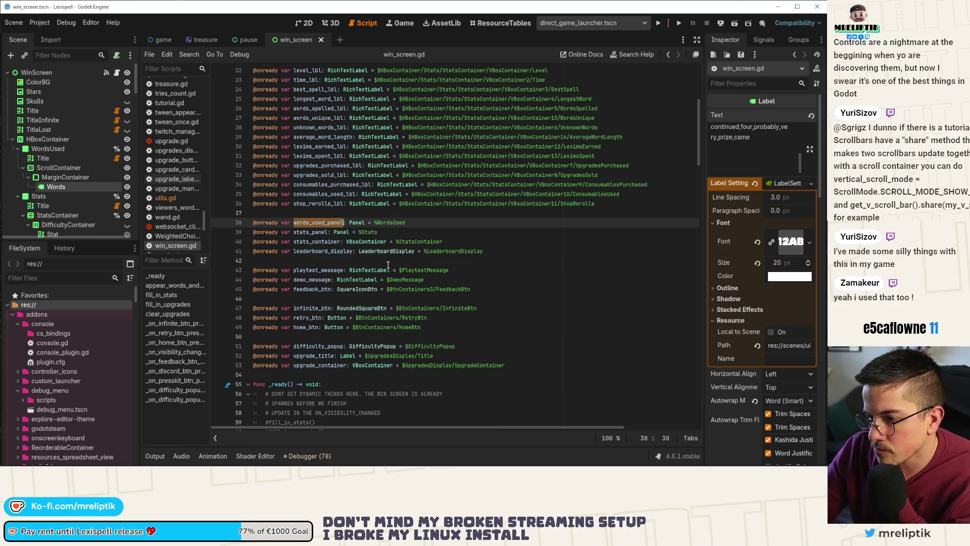
{"action": "scroll", "coordinate": [403, 311], "scroll_direction": "down", "scroll_amount": 6}
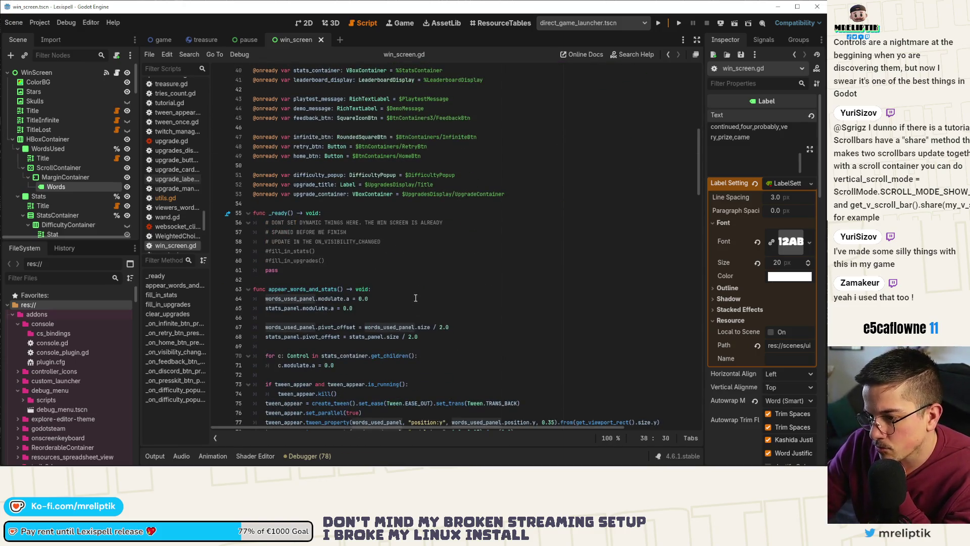
{"action": "scroll", "coordinate": [433, 293], "scroll_direction": "up", "scroll_amount": 10}
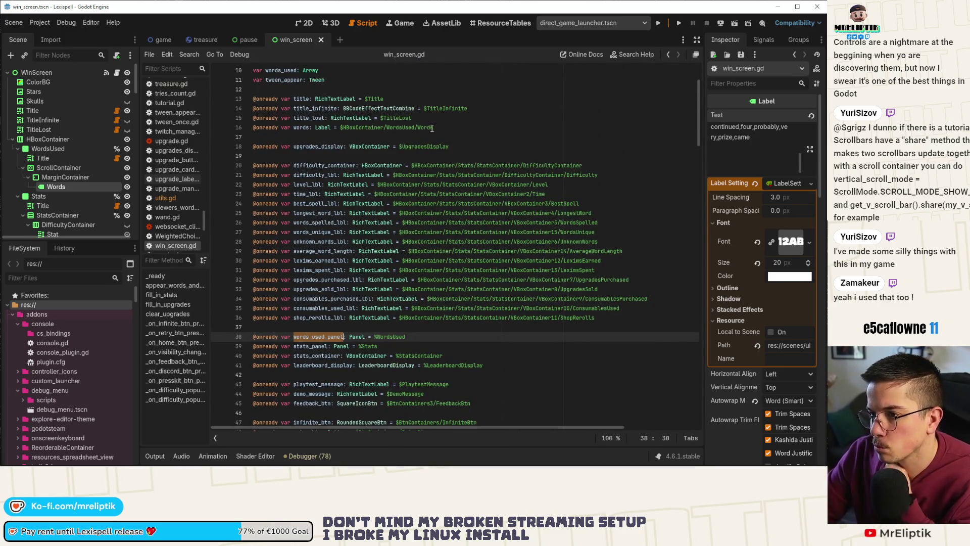
{"action": "left_click_drag", "start_coordinate": [432, 128], "coordinate": [335, 130]}
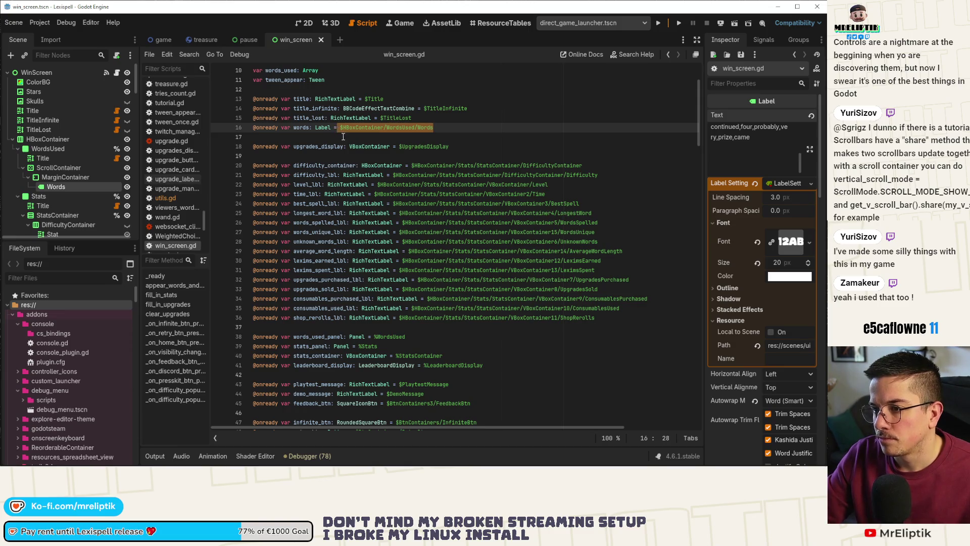
{"action": "key", "text": "BackSpace"}
- Make Words accessible by unique name, insert %Words into line 16, and save
{"action": "right_click", "coordinate": [62, 185]}
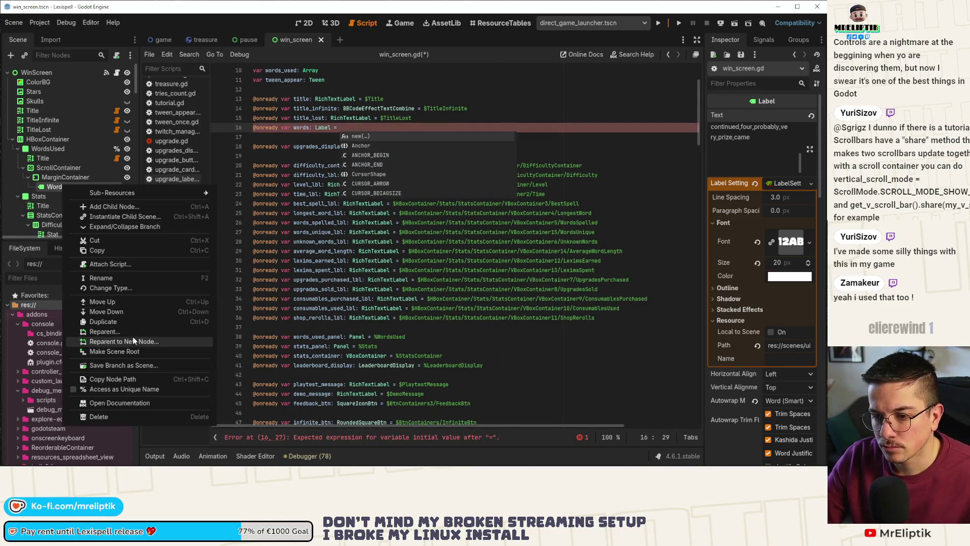
{"action": "left_click", "coordinate": [129, 380]}
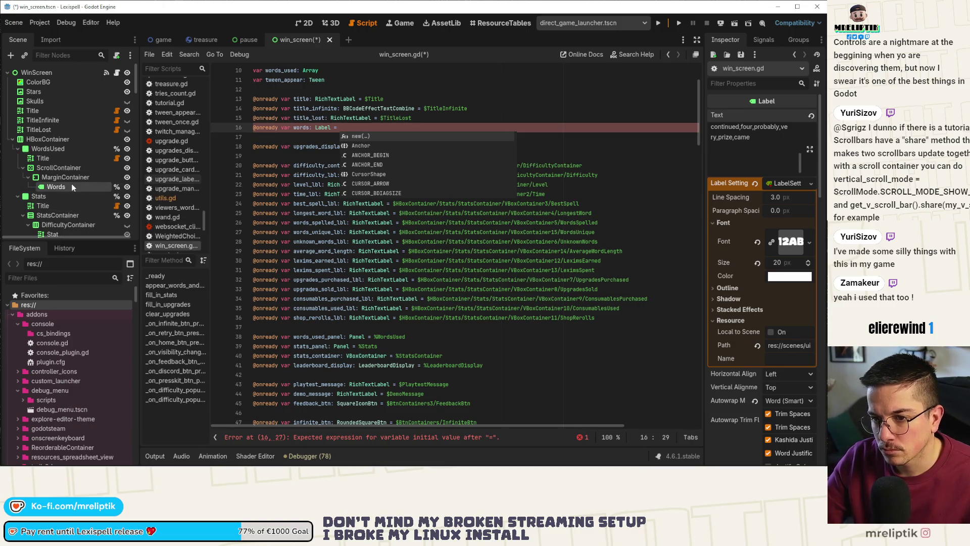
{"action": "mouse_move", "coordinate": [72, 187]}
{"action": "left_mouse_down"}
{"action": "mouse_move", "coordinate": [396, 132]}
{"action": "mouse_move", "coordinate": [375, 126]}
{"action": "left_mouse_up"}
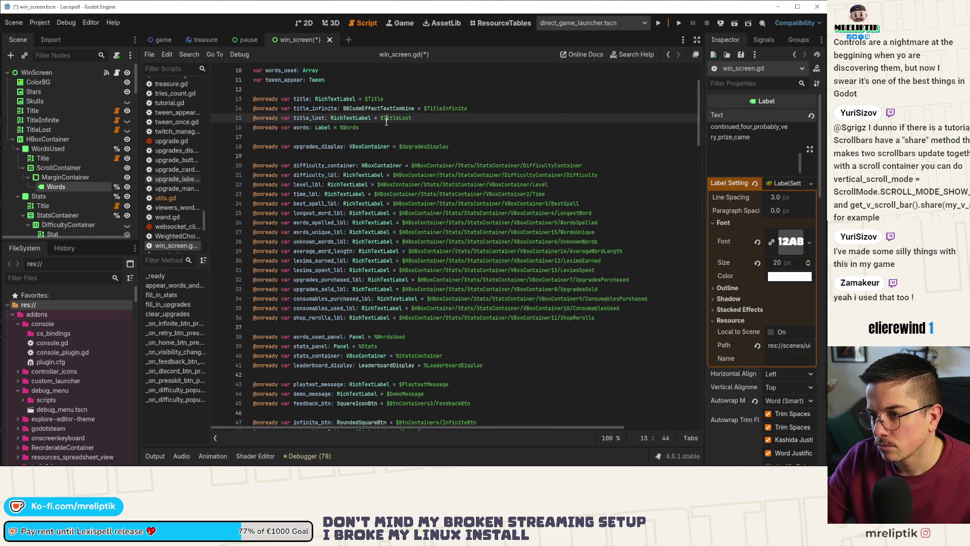
{"action": "key", "text": "ctrl+s"}
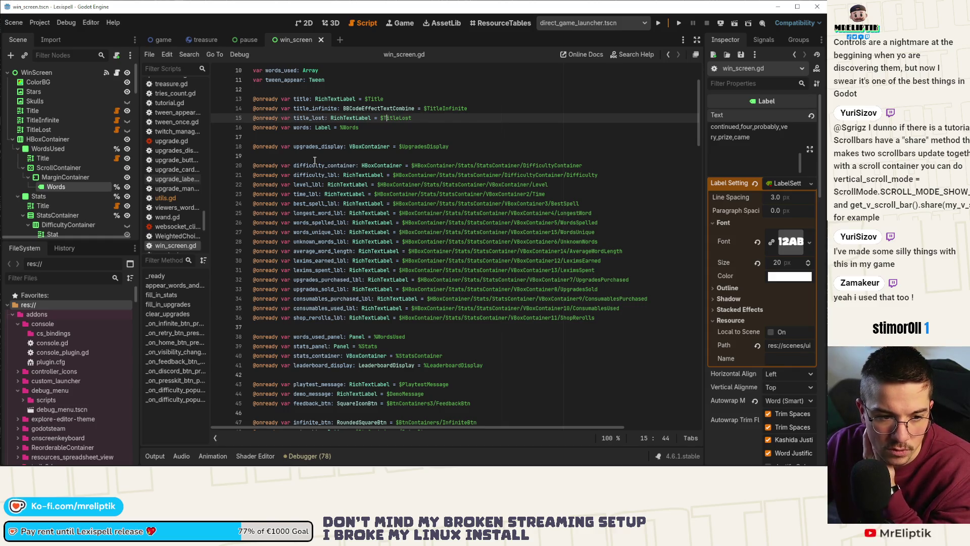
- Return to the 2D view and save the win_screen scene
{"action": "left_click", "coordinate": [306, 24]}
{"action": "scroll", "coordinate": [325, 371], "scroll_direction": "down", "scroll_amount": 3}
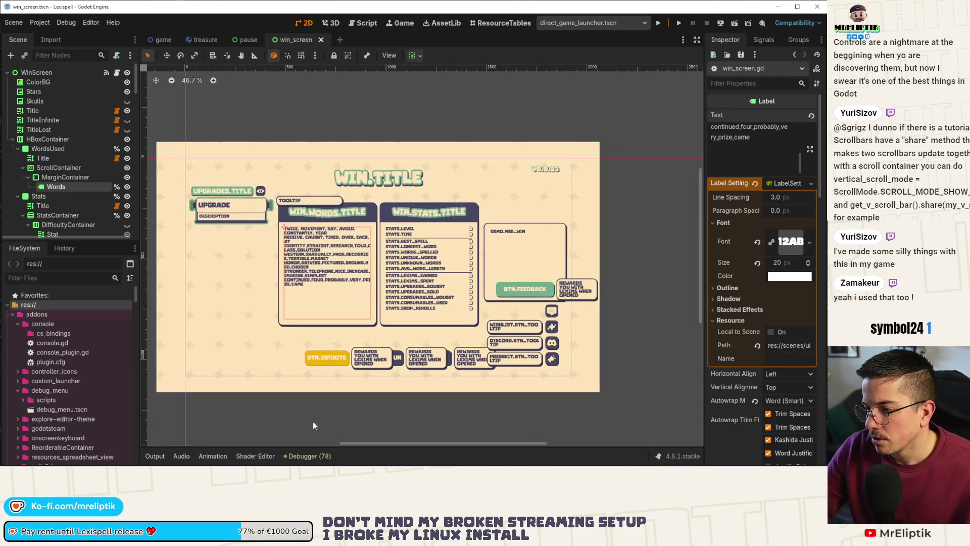
{"action": "key", "text": "ctrl+s"}
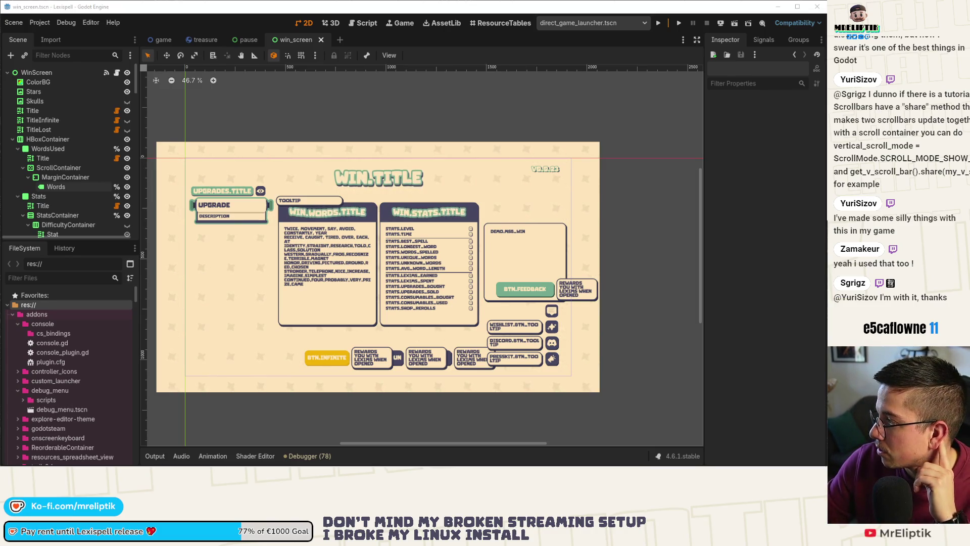
- Collapse the Stats and WordsUsed branches, then run the project
{"action": "scroll", "coordinate": [498, 213], "scroll_direction": "down", "scroll_amount": 2}
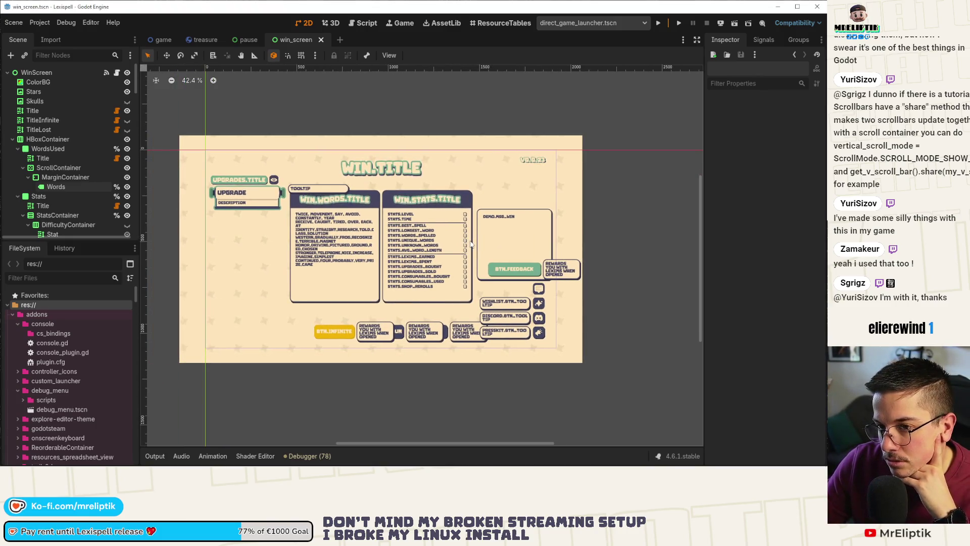
{"action": "left_click", "coordinate": [18, 196]}
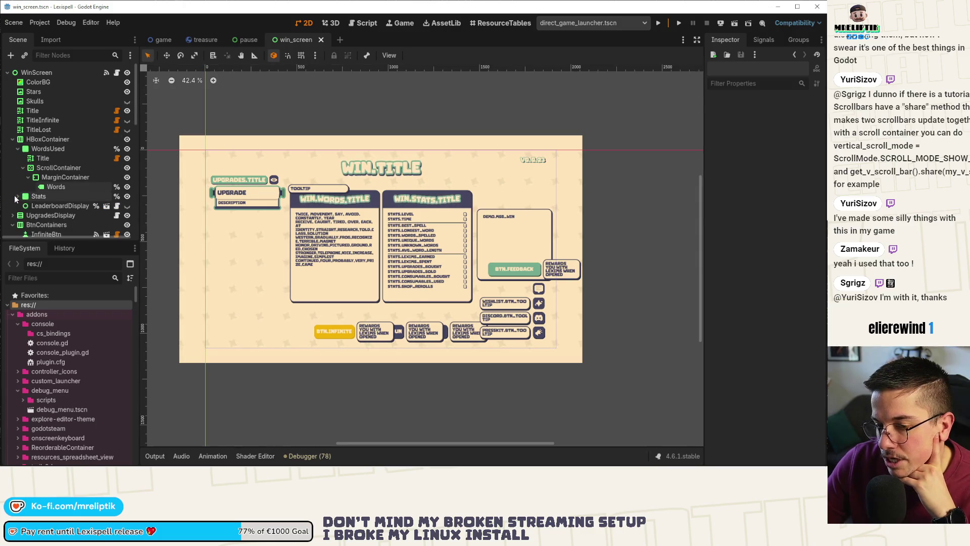
{"action": "left_click", "coordinate": [17, 149]}
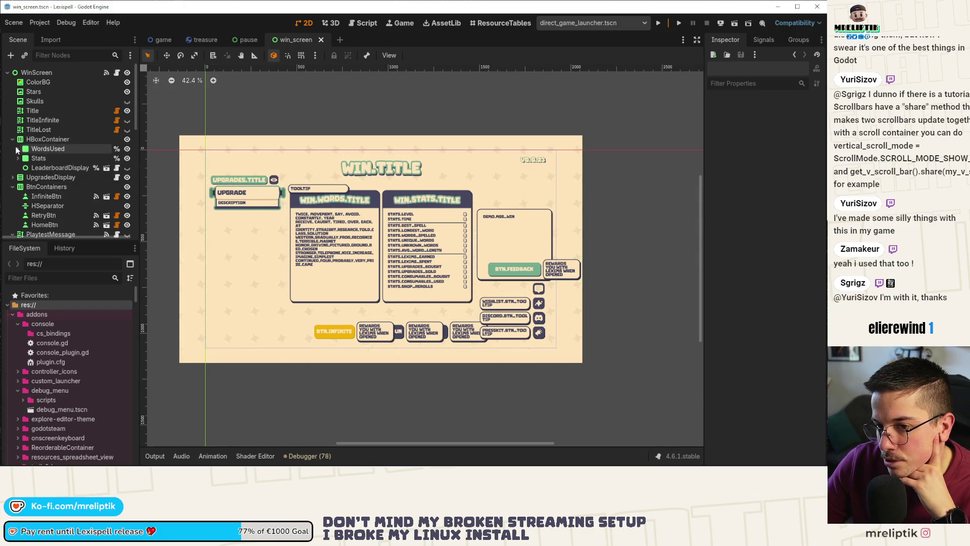
{"action": "left_click", "coordinate": [658, 22]}
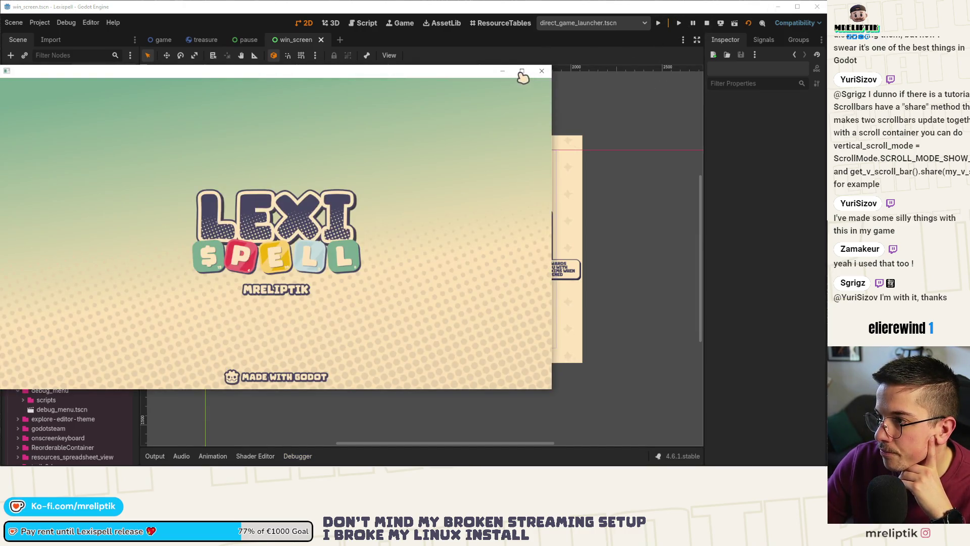
- Close the game window and enable Embed Game on Next Play in the Game workspace
{"action": "left_click", "coordinate": [706, 23]}
{"action": "left_click", "coordinate": [389, 55]}
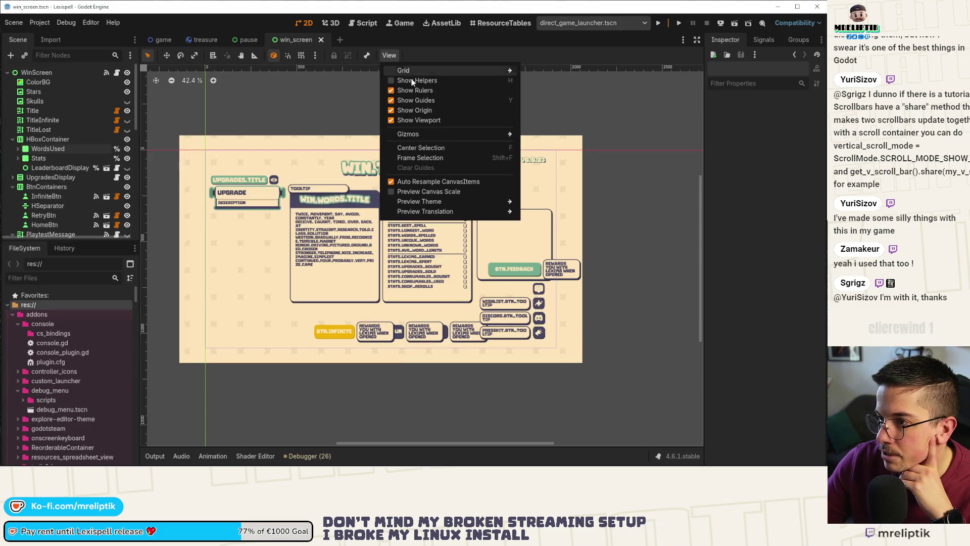
{"action": "left_click", "coordinate": [414, 25]}
{"action": "left_click", "coordinate": [414, 25]}
{"action": "left_click", "coordinate": [416, 55]}
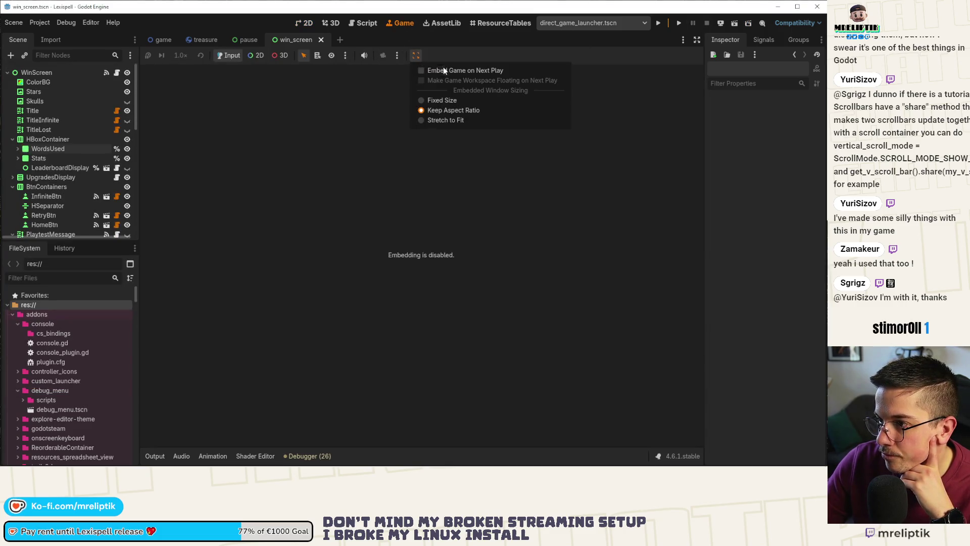
{"action": "left_click", "coordinate": [444, 67]}
- Run the scene embedded, skip the splash screen, and pick Letter Rush from the modes
{"action": "left_click", "coordinate": [679, 23]}
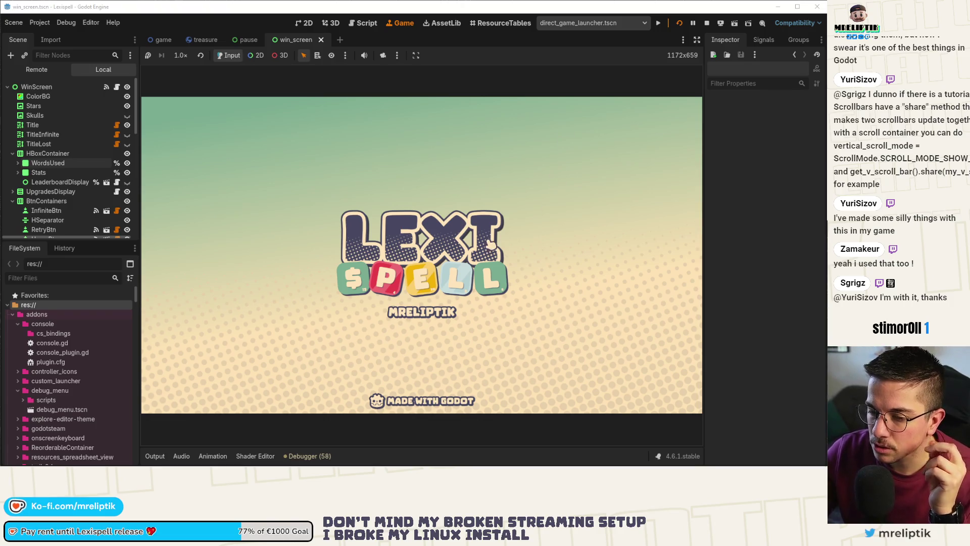
{"action": "left_click", "coordinate": [498, 250]}
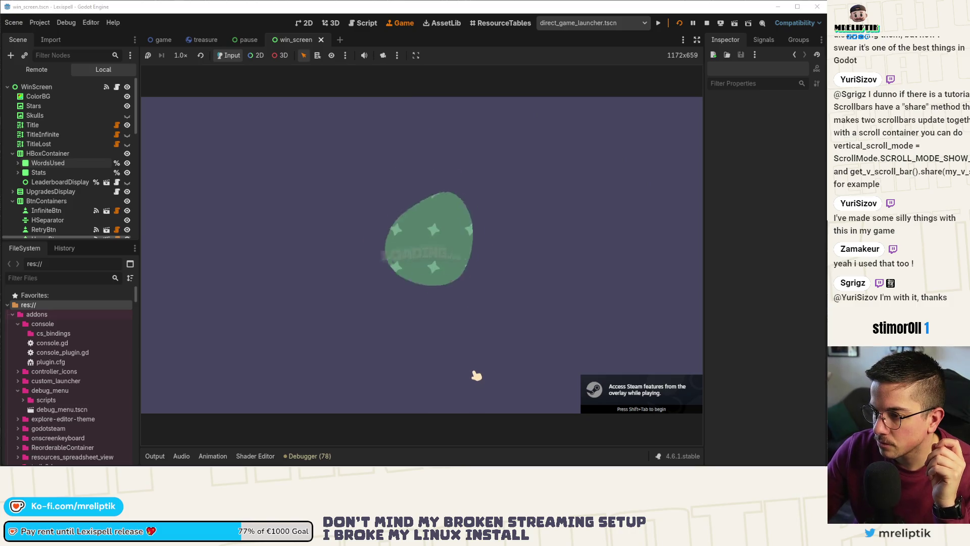
{"action": "left_click", "coordinate": [450, 356]}
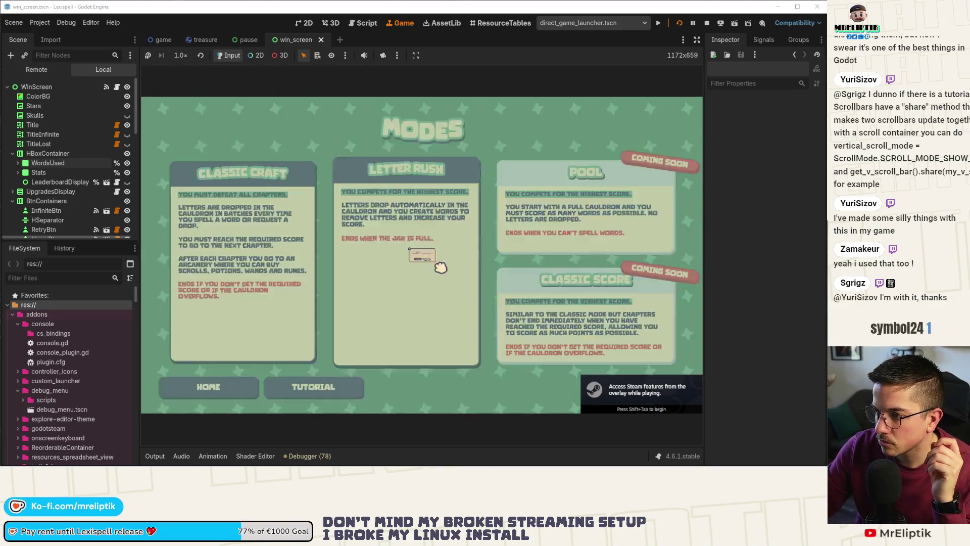
{"action": "left_click", "coordinate": [441, 267]}
- Choose English and submit the words SNOB, FAST and LEAVLASE
{"action": "left_click", "coordinate": [452, 283]}
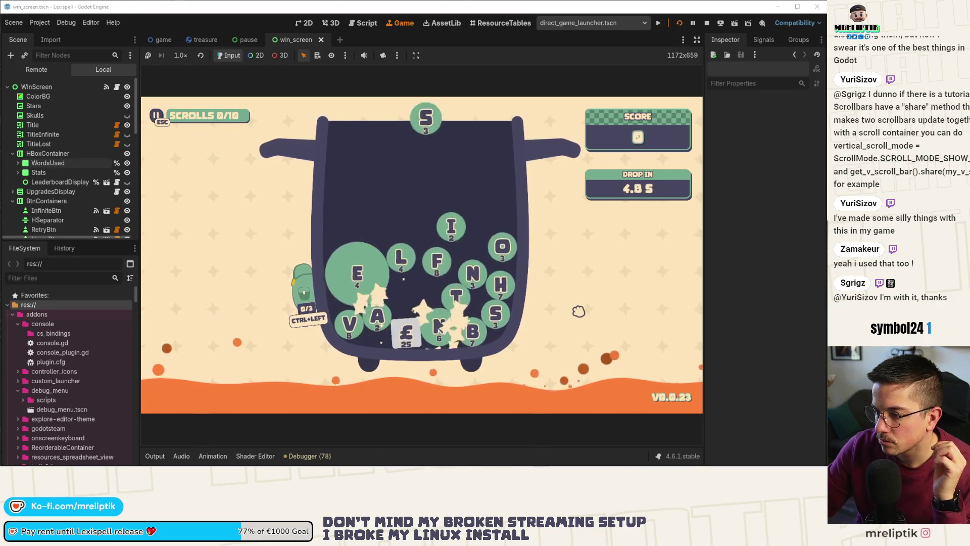
{"action": "type", "text": "snob"}
{"action": "key", "text": "Return"}
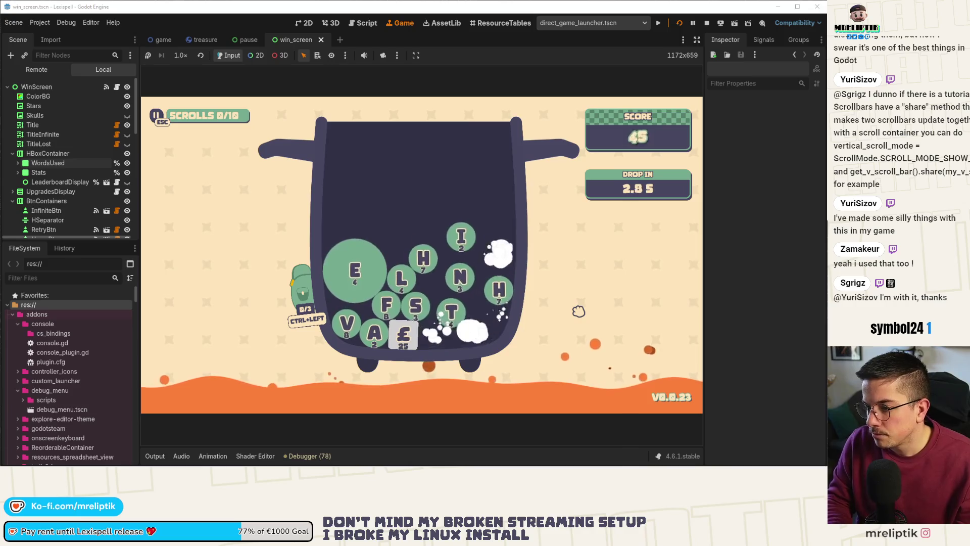
{"action": "type", "text": "fast"}
{"action": "key", "text": "Return"}
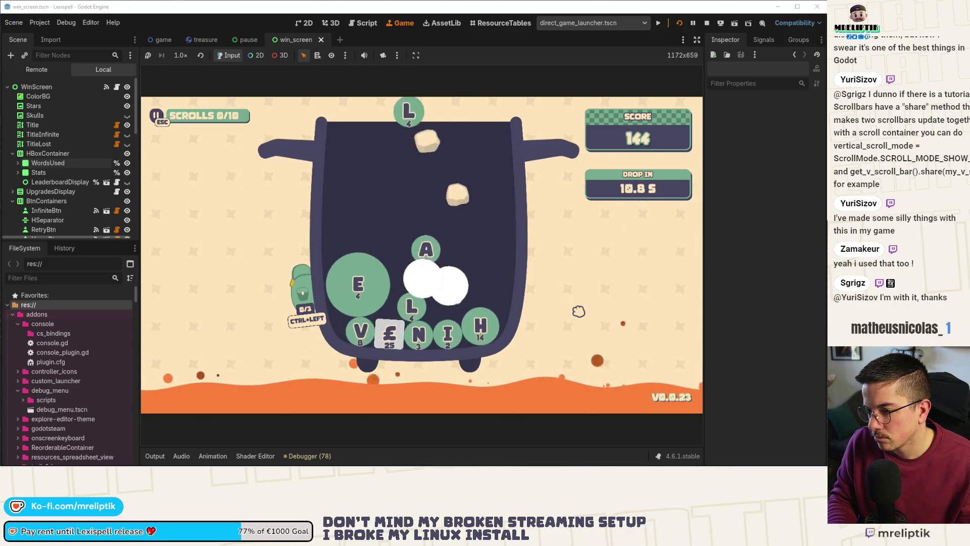
{"action": "type", "text": "leav"}
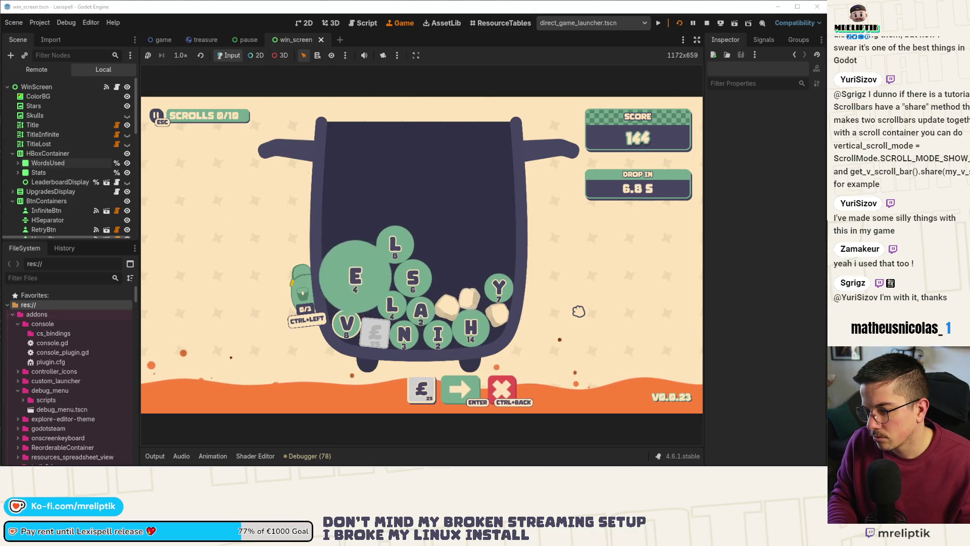
{"action": "type", "text": "lase"}
{"action": "key", "text": "Return"}
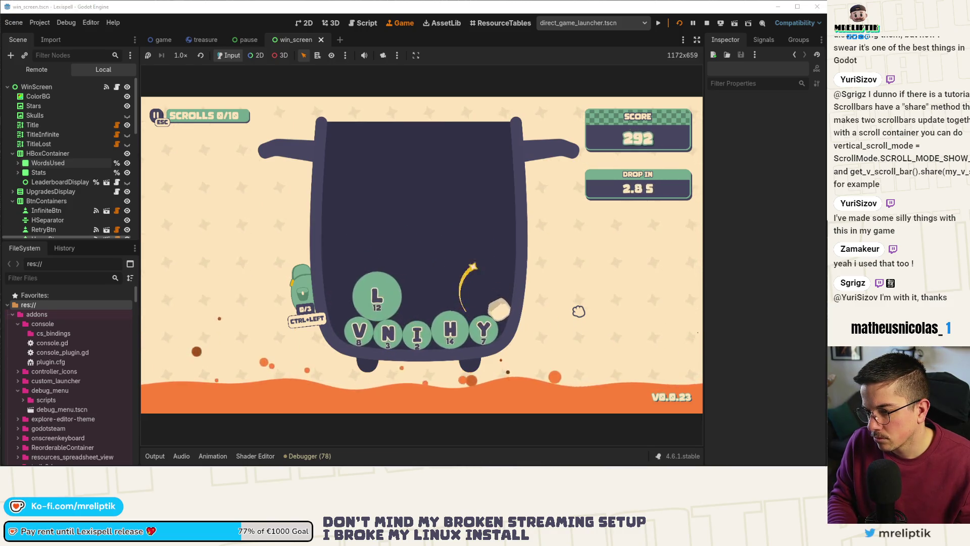
- Submit VINYL, then fix the word slot and submit BAS
{"action": "type", "text": "vinyl"}
{"action": "key", "text": "Return"}
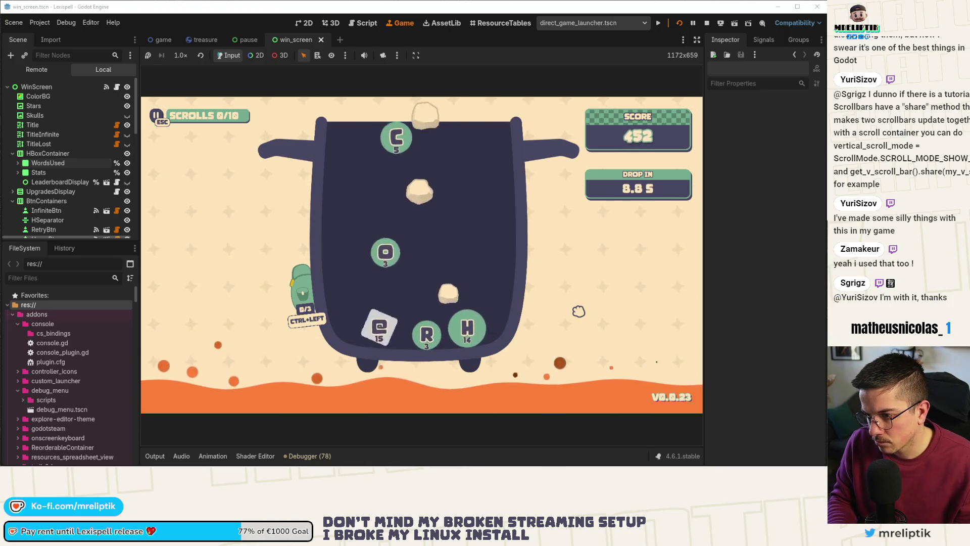
{"action": "type", "text": "chor"}
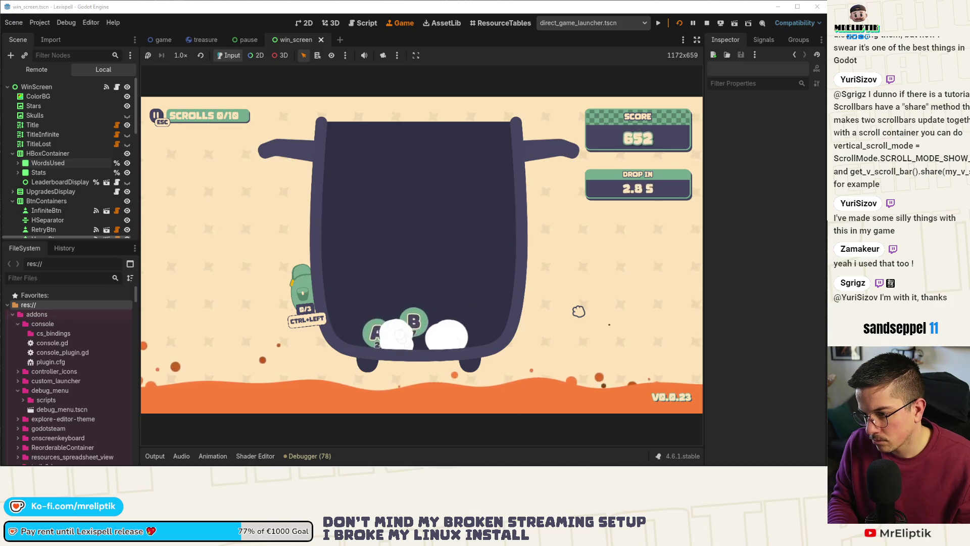
{"action": "key", "text": "BackSpace"}
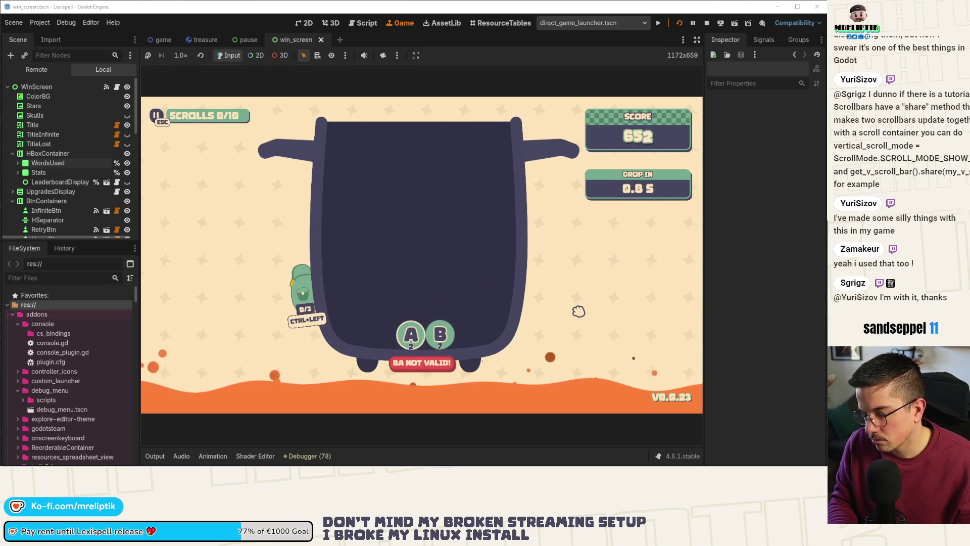
{"action": "key", "text": "BackSpace"}
{"action": "type", "text": "bas"}
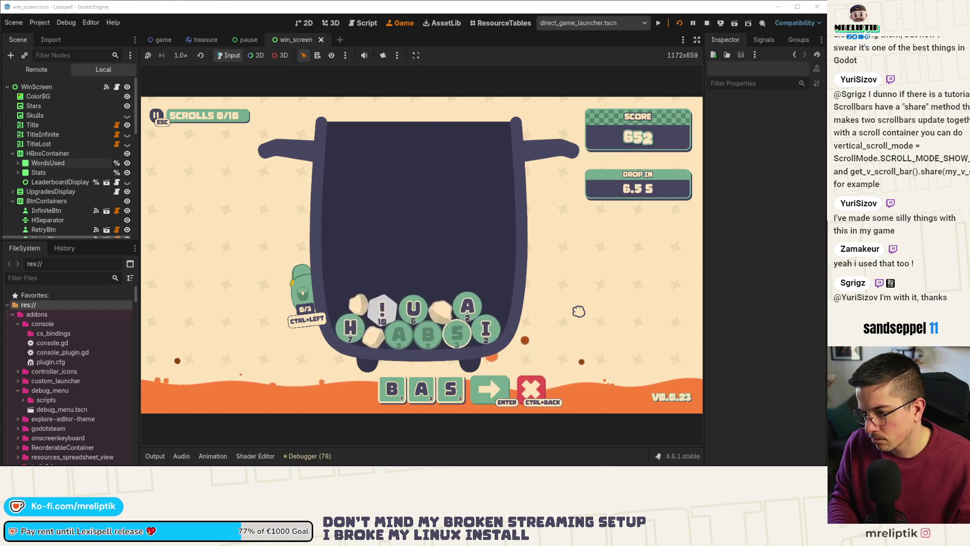
{"action": "key", "text": "Return"}
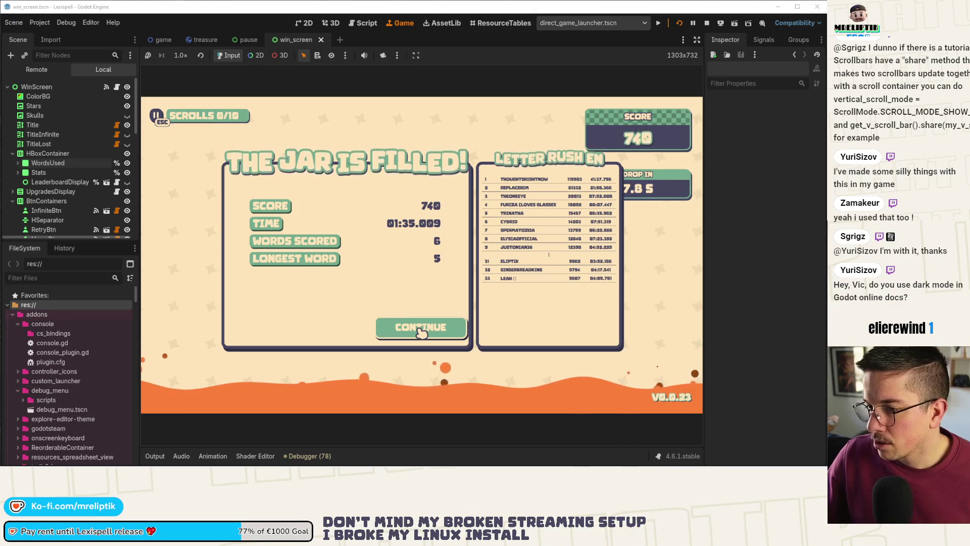
{"action": "left_click", "coordinate": [420, 331]}
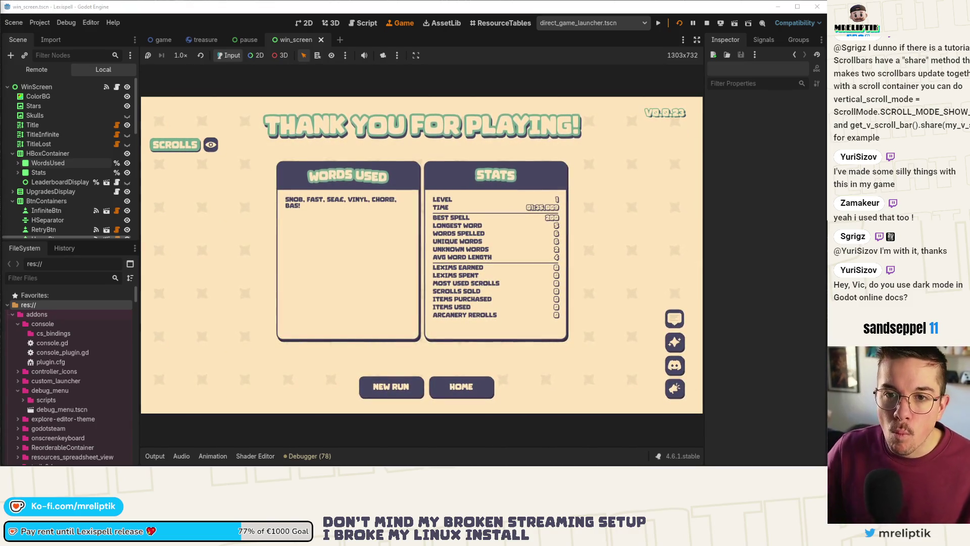
{"action": "key", "text": "alt+Tab"}
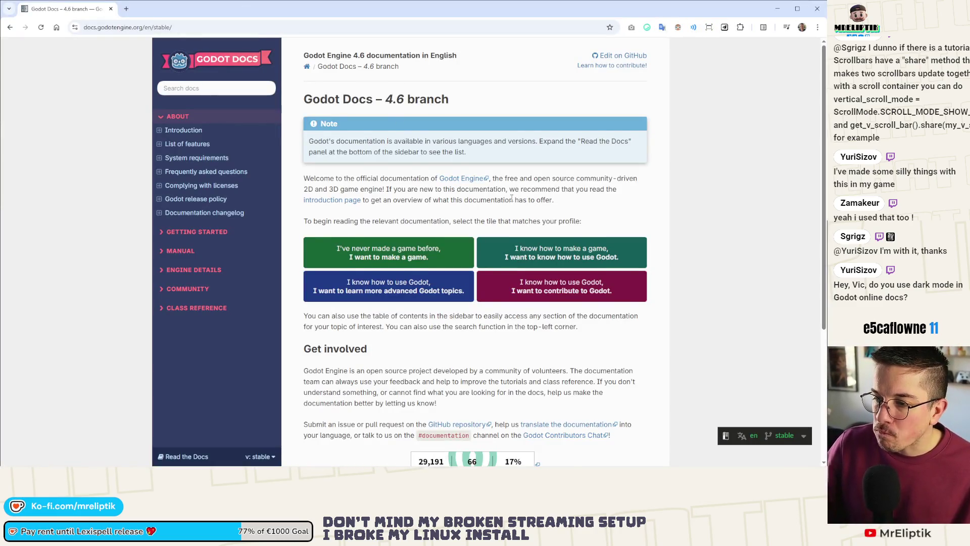
- Back in Chrome, search the Godot docs for 'test'
{"action": "scroll", "coordinate": [511, 198], "scroll_direction": "down", "scroll_amount": 4}
{"action": "scroll", "coordinate": [601, 289], "scroll_direction": "up", "scroll_amount": 5}
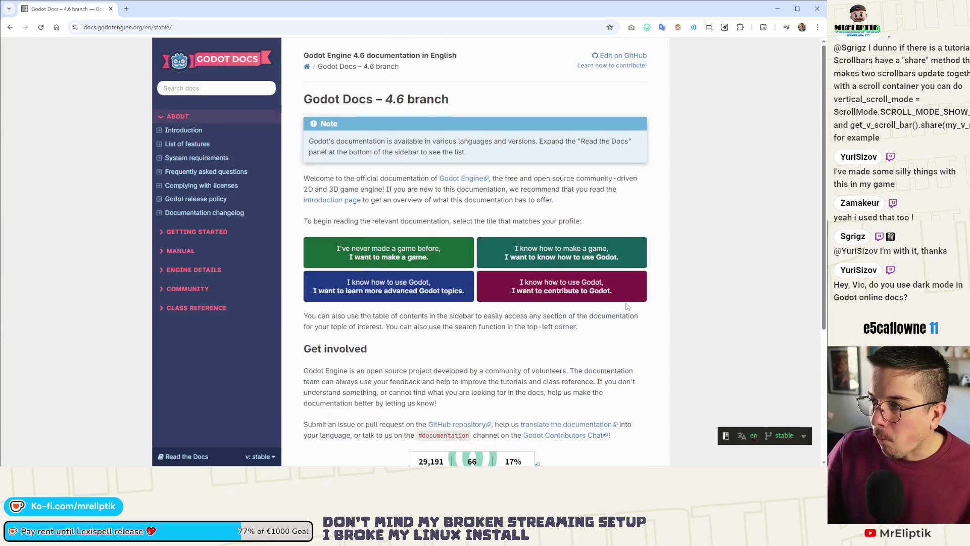
{"action": "scroll", "coordinate": [627, 307], "scroll_direction": "down", "scroll_amount": 5}
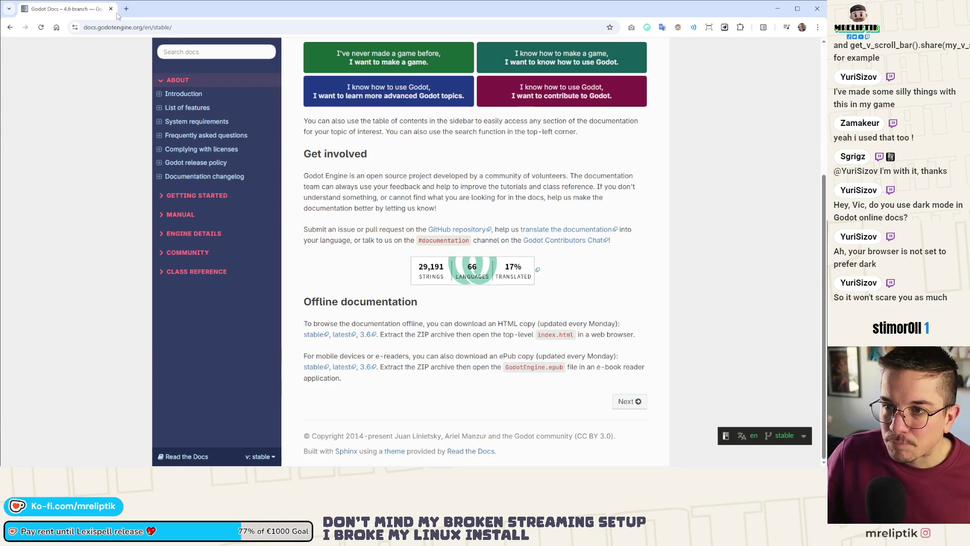
{"action": "key", "text": "alt+Tab"}
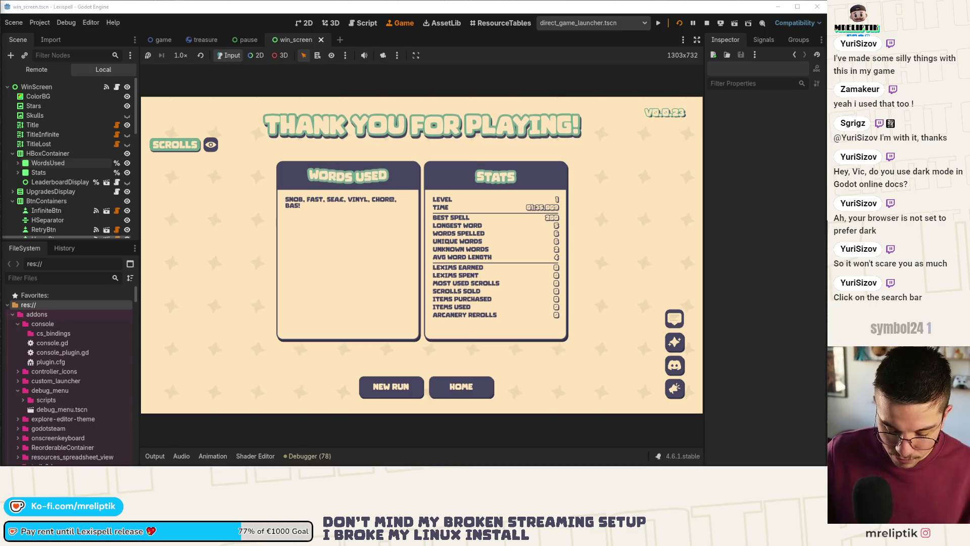
{"action": "key", "text": "alt+Tab"}
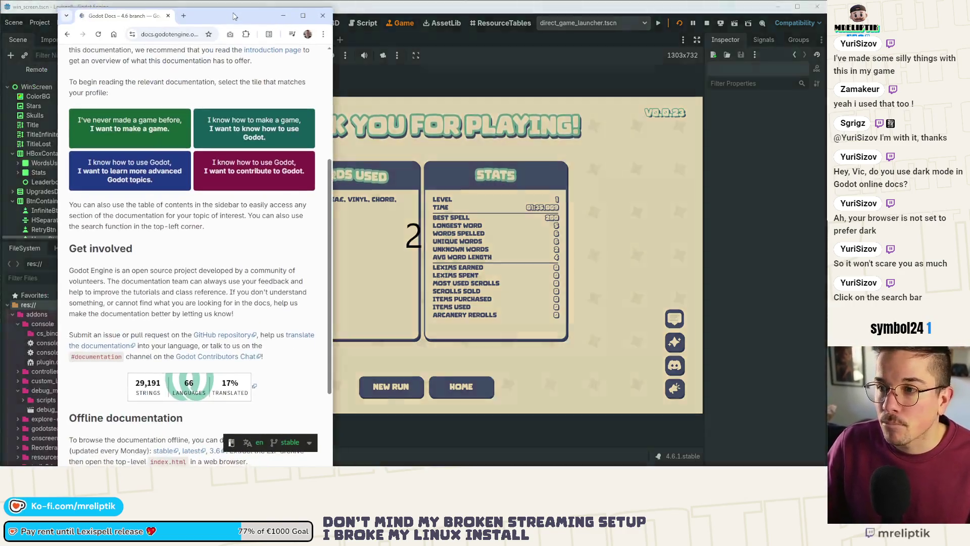
{"action": "scroll", "coordinate": [245, 74], "scroll_direction": "up", "scroll_amount": 3}
{"action": "left_click", "coordinate": [212, 90]}
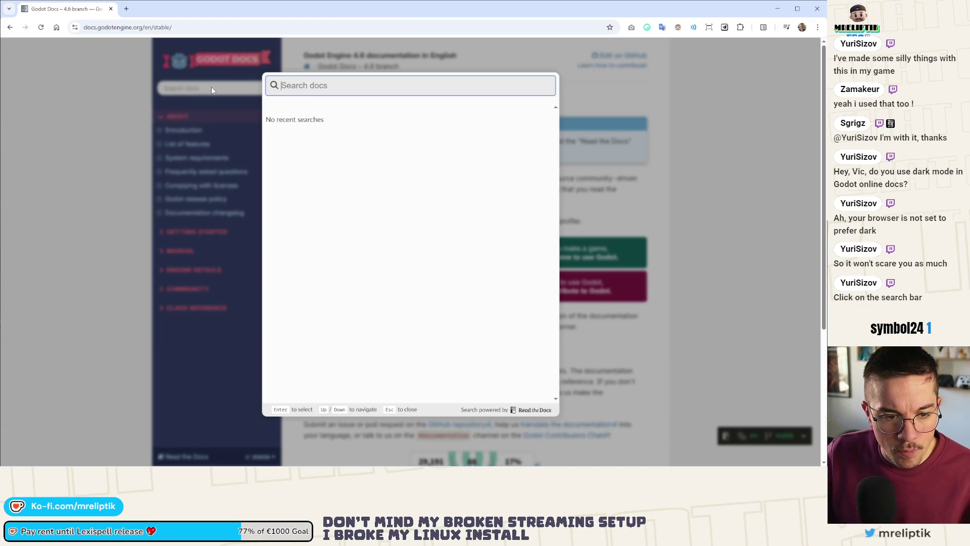
{"action": "left_click", "coordinate": [231, 132]}
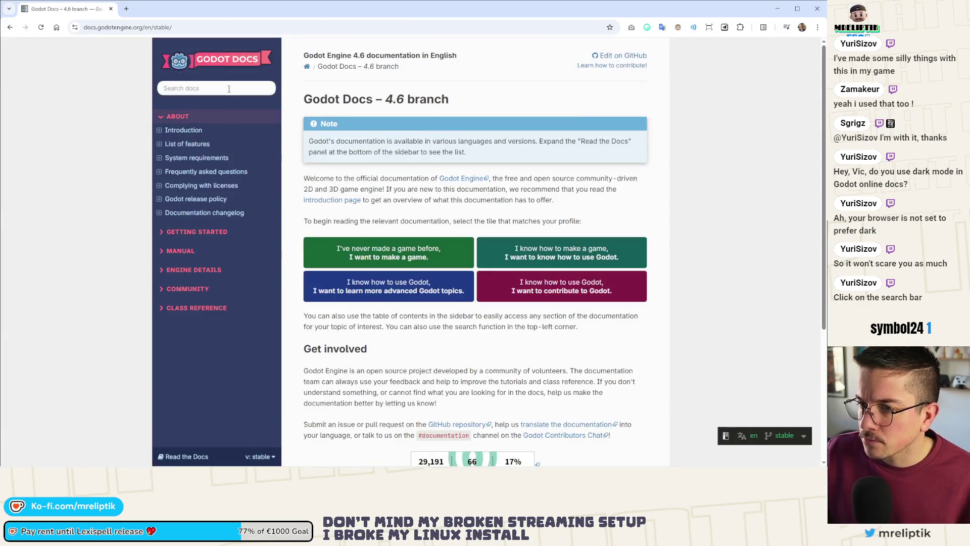
{"action": "left_click", "coordinate": [222, 92]}
{"action": "left_click", "coordinate": [218, 109]}
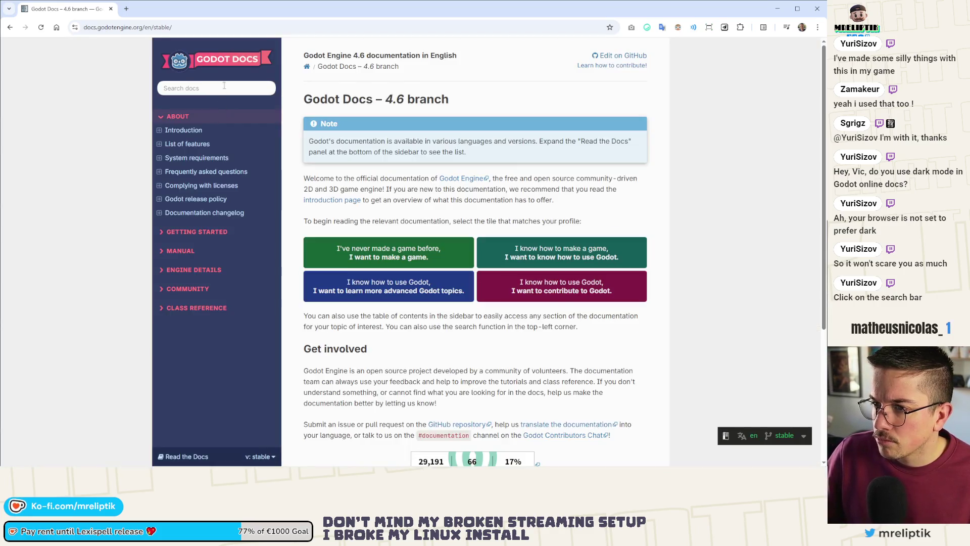
{"action": "left_click", "coordinate": [225, 87]}
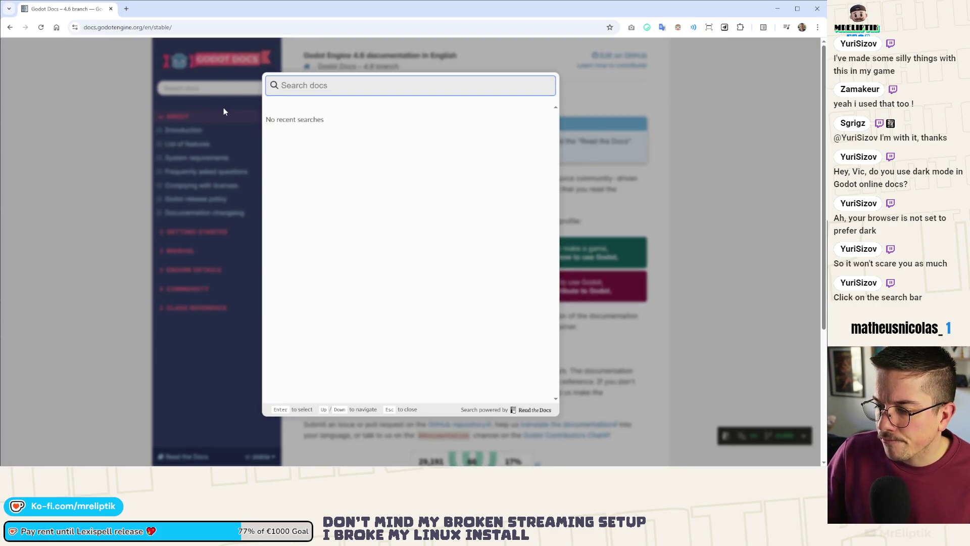
{"action": "type", "text": "test"}
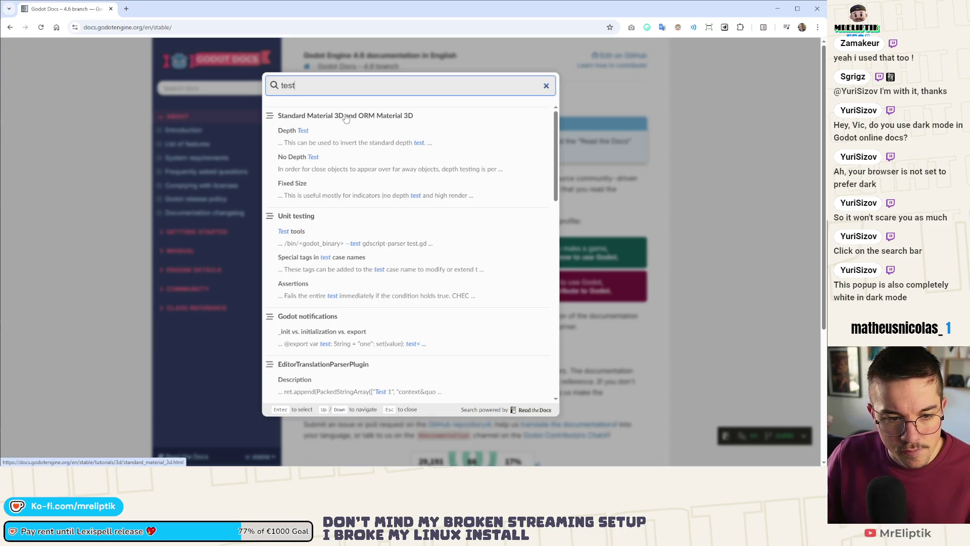
{"action": "key", "text": "Escape"}
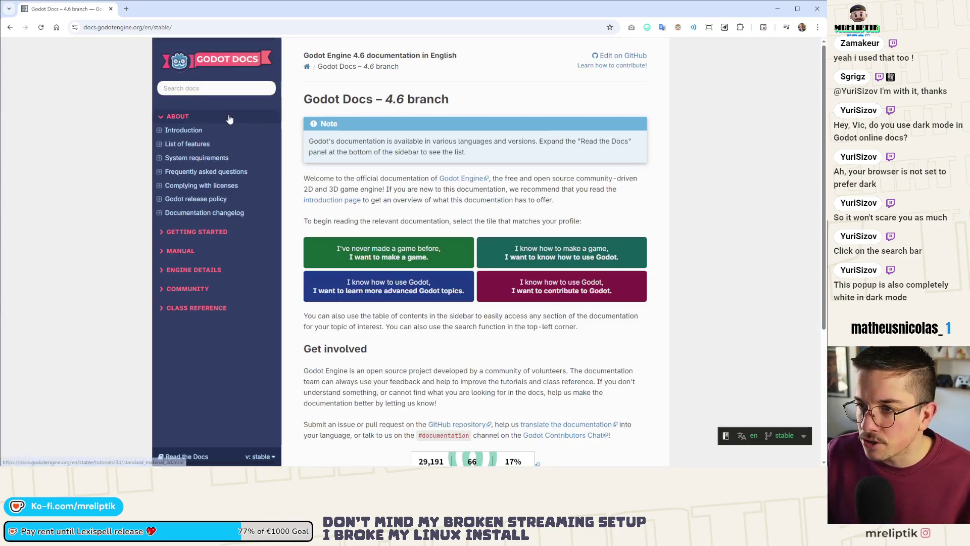
- Turn Dark Reader on for the docs site, view the search, then turn it off
{"action": "left_click", "coordinate": [678, 28]}
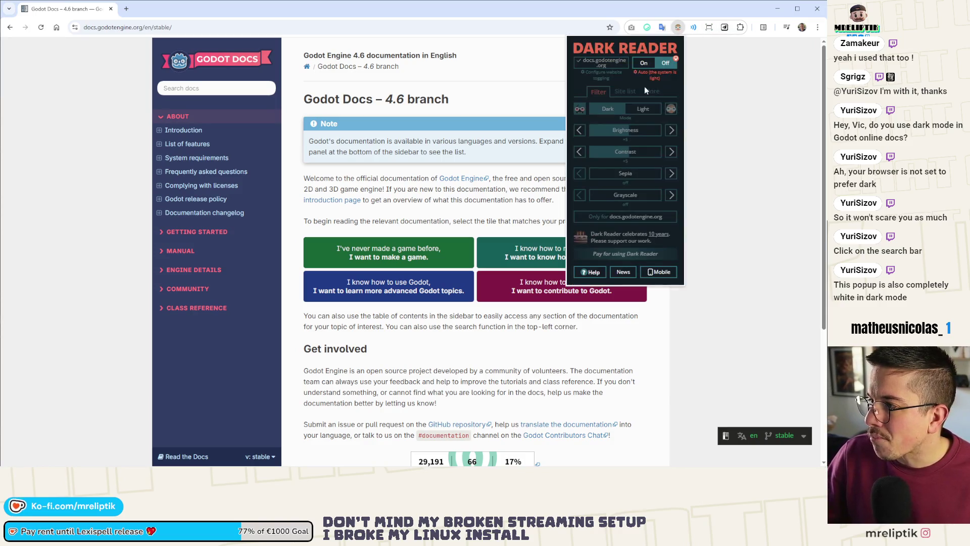
{"action": "left_click", "coordinate": [605, 62]}
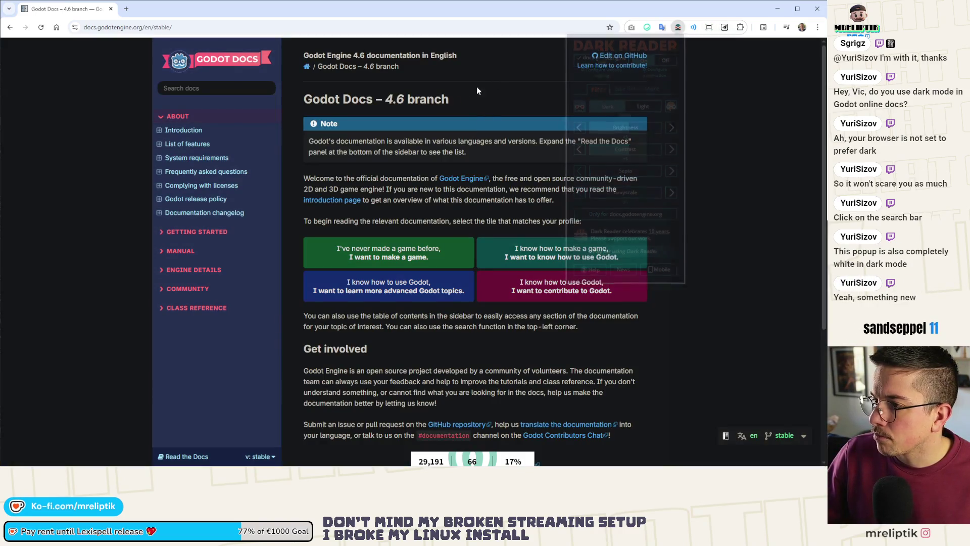
{"action": "left_click", "coordinate": [213, 89]}
{"action": "left_click", "coordinate": [219, 111]}
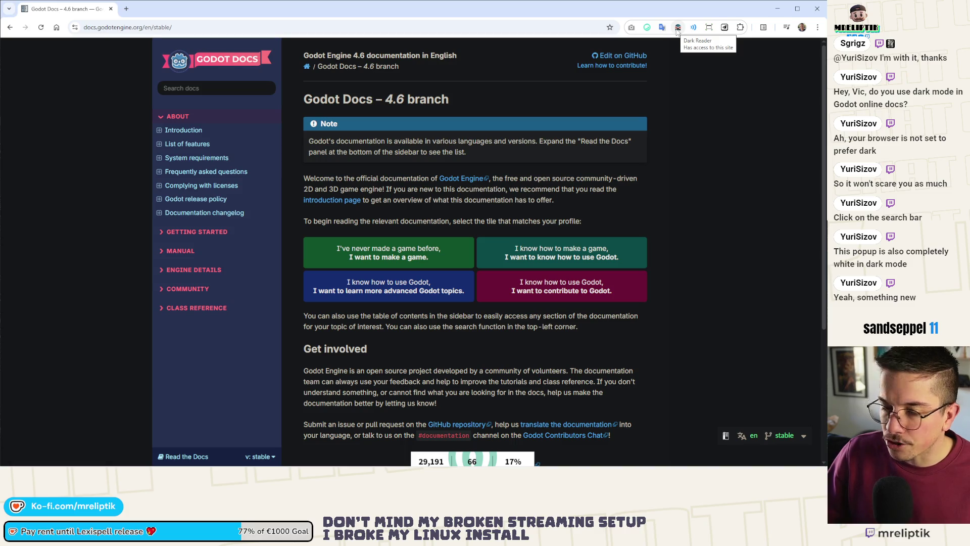
{"action": "left_click", "coordinate": [678, 28]}
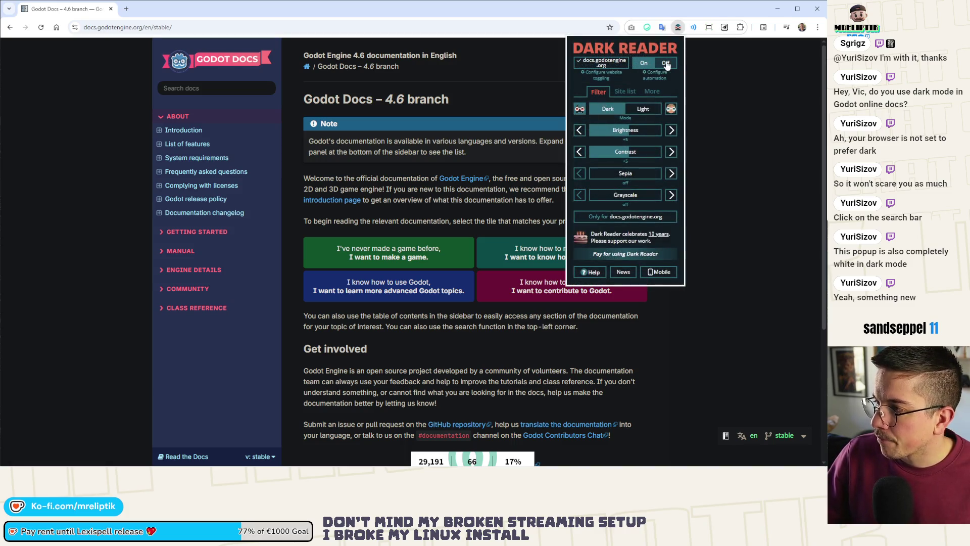
{"action": "left_click", "coordinate": [666, 63]}
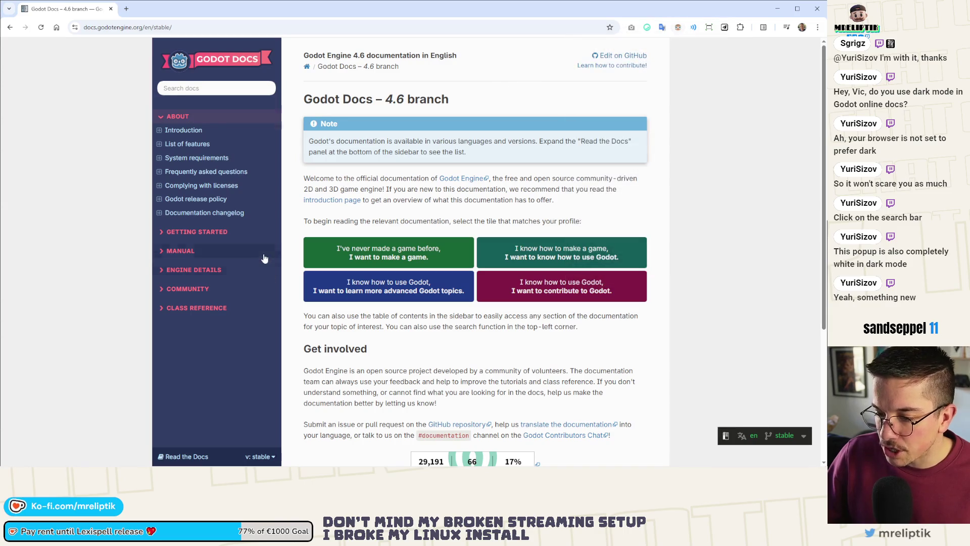
- Rerun the 'test' search and open the No Depth Test result
{"action": "left_click", "coordinate": [194, 91]}
{"action": "type", "text": "test"}
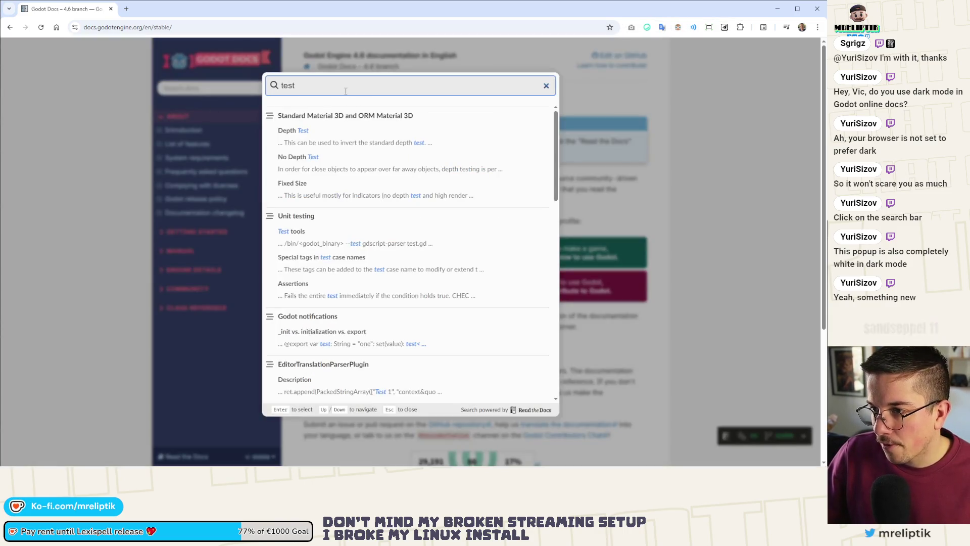
{"action": "left_click", "coordinate": [234, 166]}
{"action": "left_click", "coordinate": [224, 85]}
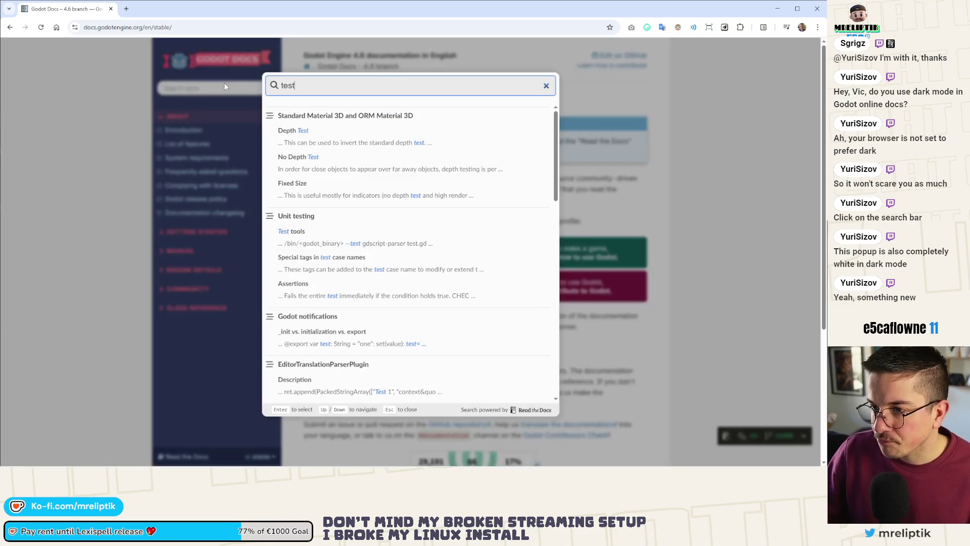
{"action": "scroll", "coordinate": [336, 180], "scroll_direction": "down", "scroll_amount": 2}
{"action": "scroll", "coordinate": [336, 180], "scroll_direction": "down", "scroll_amount": 2}
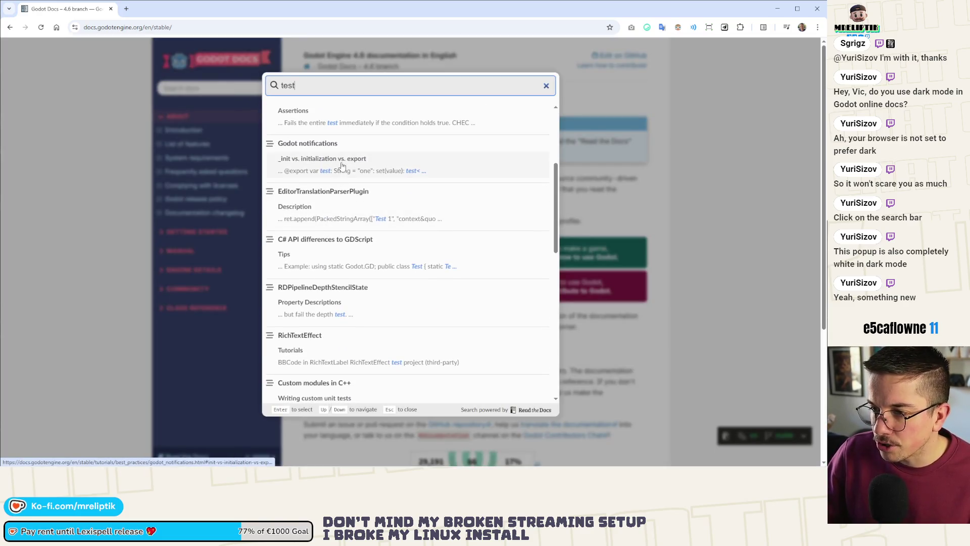
{"action": "scroll", "coordinate": [353, 134], "scroll_direction": "down", "scroll_amount": 6}
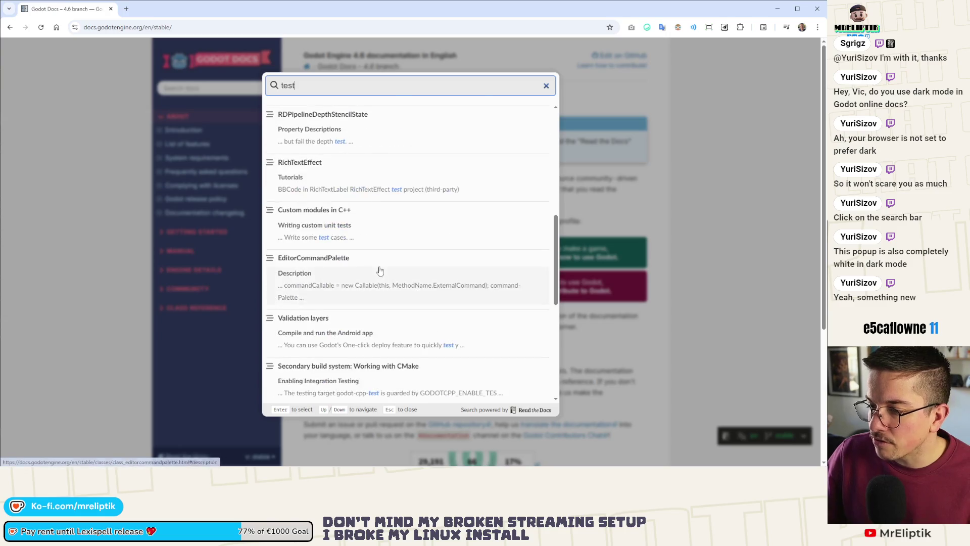
{"action": "scroll", "coordinate": [330, 254], "scroll_direction": "up", "scroll_amount": 8}
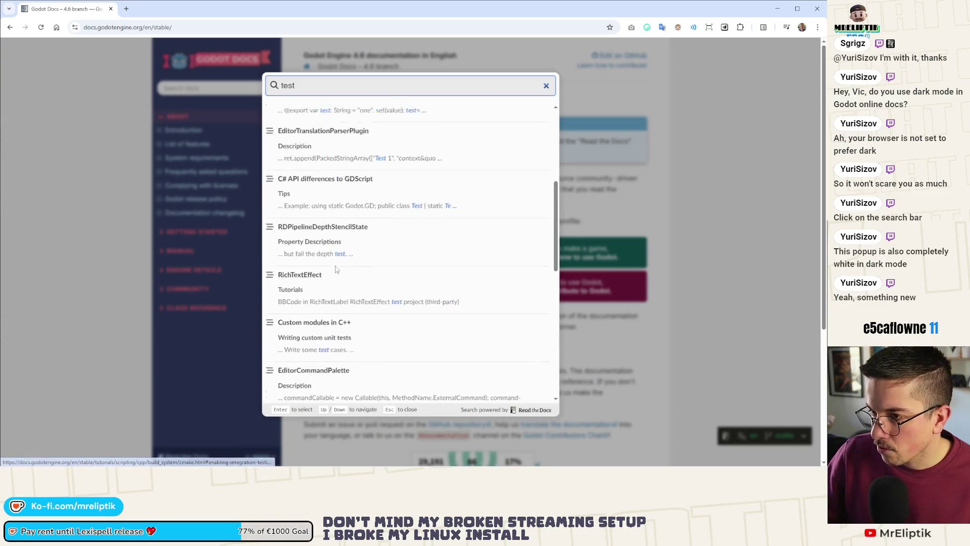
{"action": "left_click", "coordinate": [318, 160]}
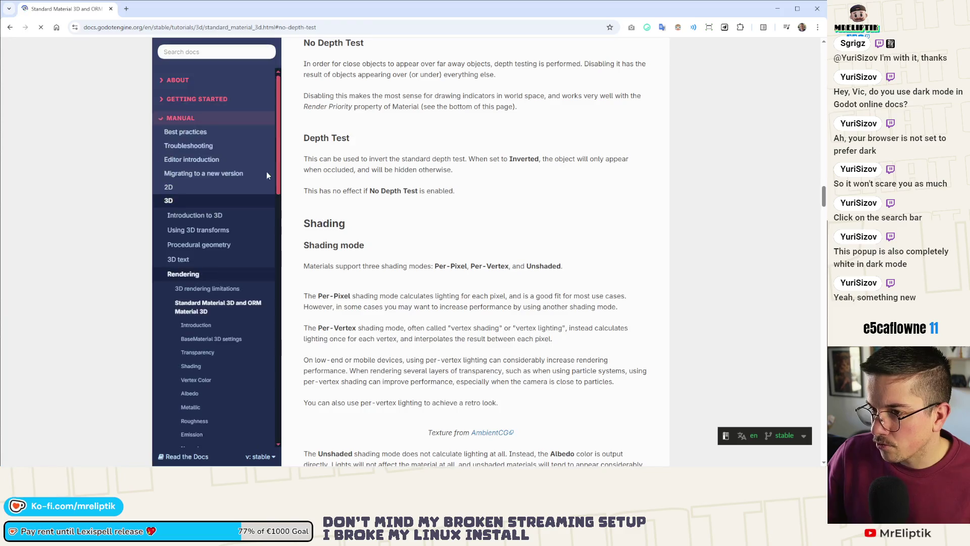
- Glance over the Standard Material 3D page, then close the docs tab to return to Godot
{"action": "scroll", "coordinate": [460, 264], "scroll_direction": "down", "scroll_amount": 5}
{"action": "scroll", "coordinate": [460, 264], "scroll_direction": "up", "scroll_amount": 15}
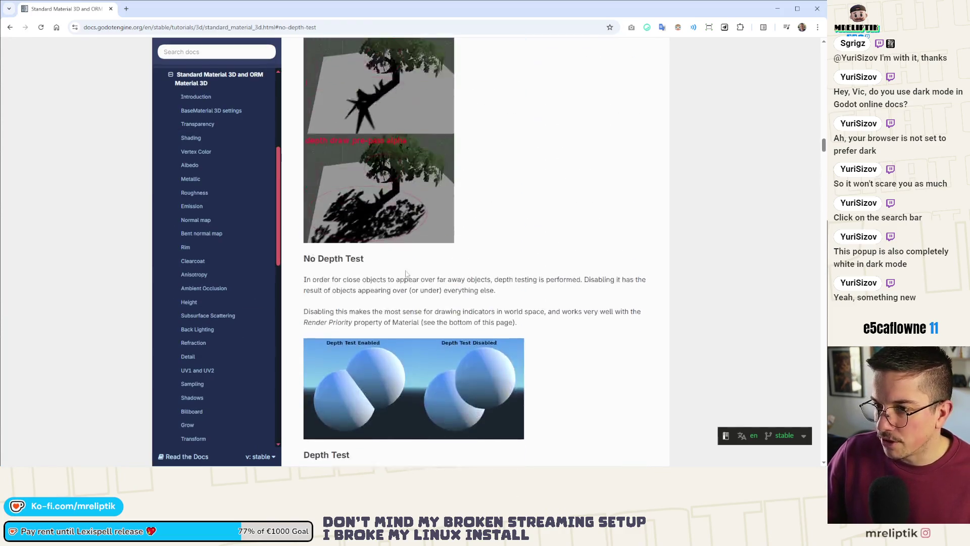
{"action": "left_click", "coordinate": [111, 9]}
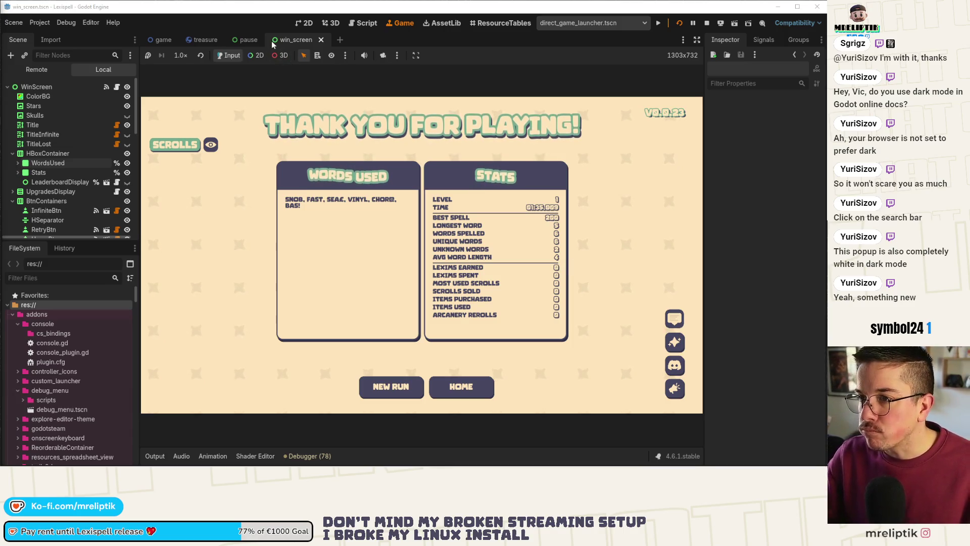
- In the 2D win_screen view, select the WishlistBtn node
{"action": "left_click", "coordinate": [303, 23]}
{"action": "scroll", "coordinate": [522, 317], "scroll_direction": "up", "scroll_amount": 3}
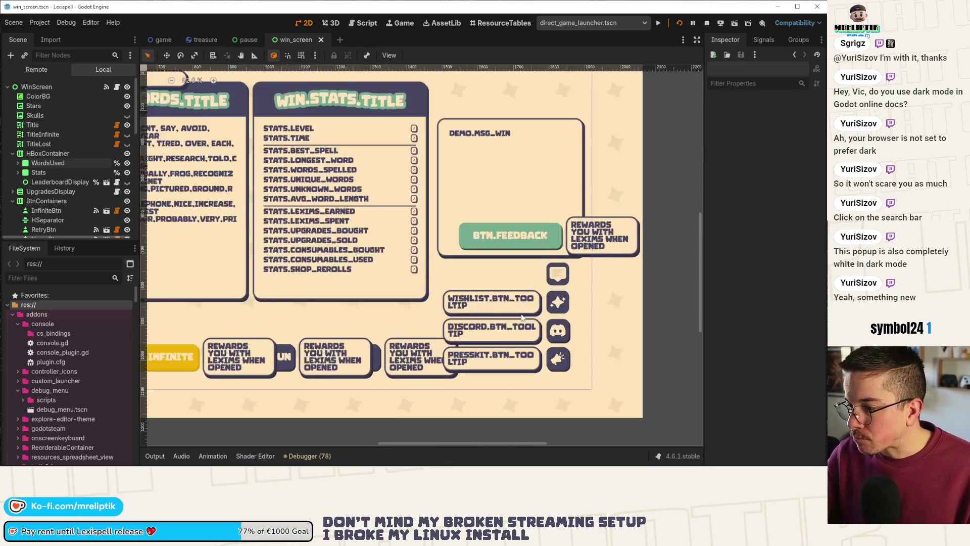
{"action": "scroll", "coordinate": [523, 317], "scroll_direction": "up", "scroll_amount": 1}
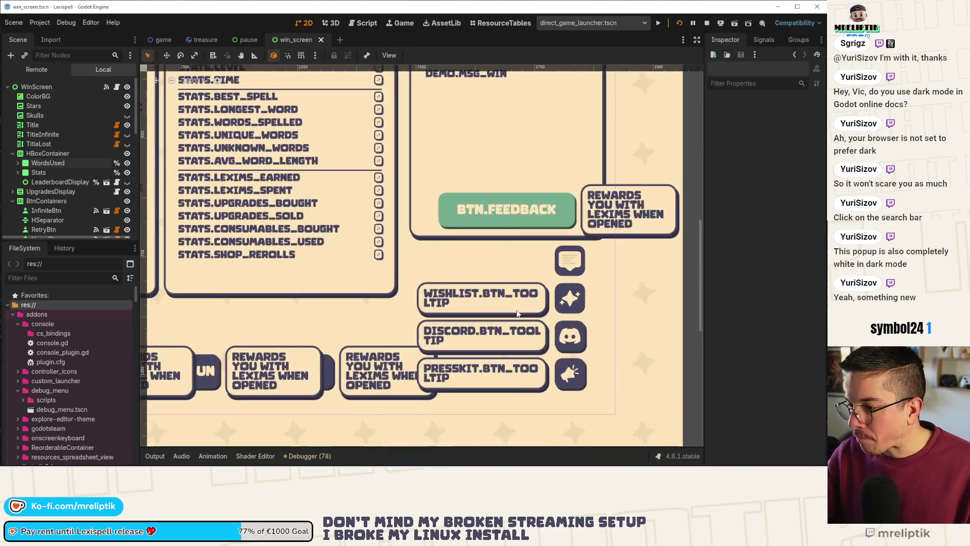
{"action": "left_click", "coordinate": [578, 304]}
{"action": "left_click", "coordinate": [66, 219]}
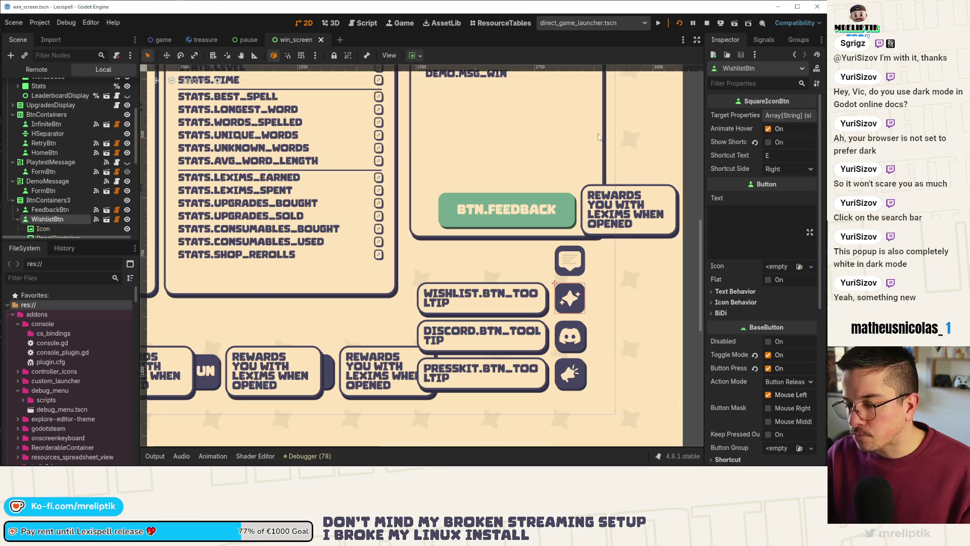
- Turn off WishlistBtn's Toggle Mode, save win_screen, and bring up the Game view
{"action": "left_click", "coordinate": [764, 45]}
{"action": "left_click", "coordinate": [741, 40]}
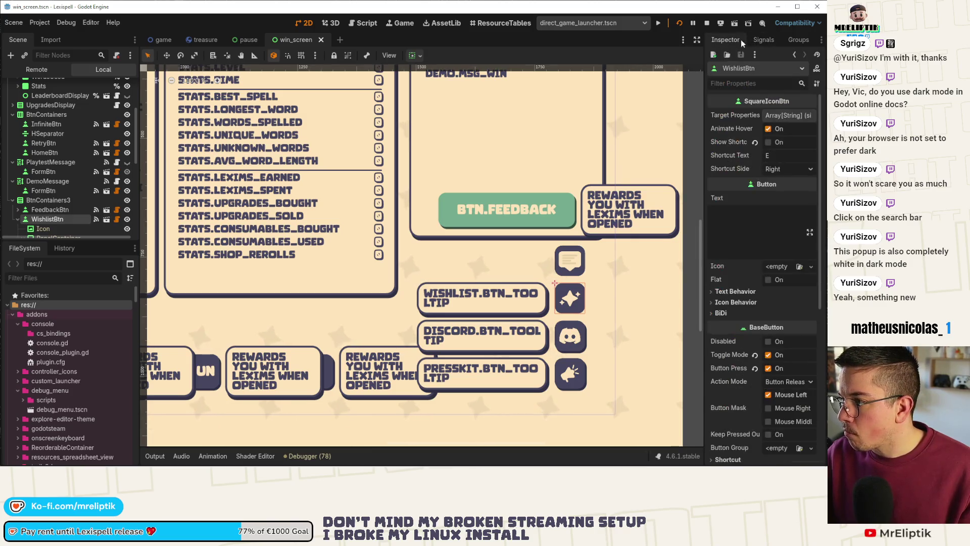
{"action": "left_click", "coordinate": [764, 40]}
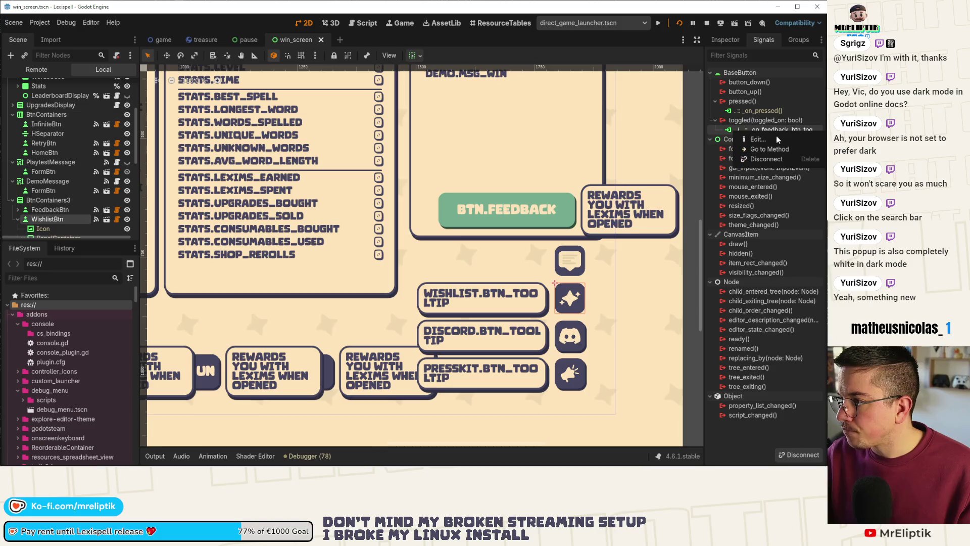
{"action": "left_click", "coordinate": [731, 41]}
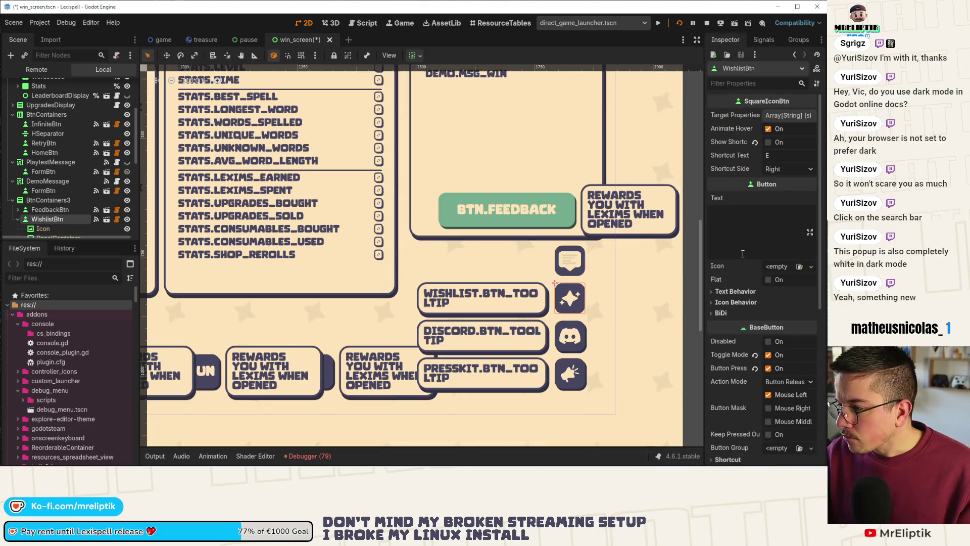
{"action": "scroll", "coordinate": [739, 342], "scroll_direction": "down", "scroll_amount": 2}
{"action": "left_click", "coordinate": [767, 310]}
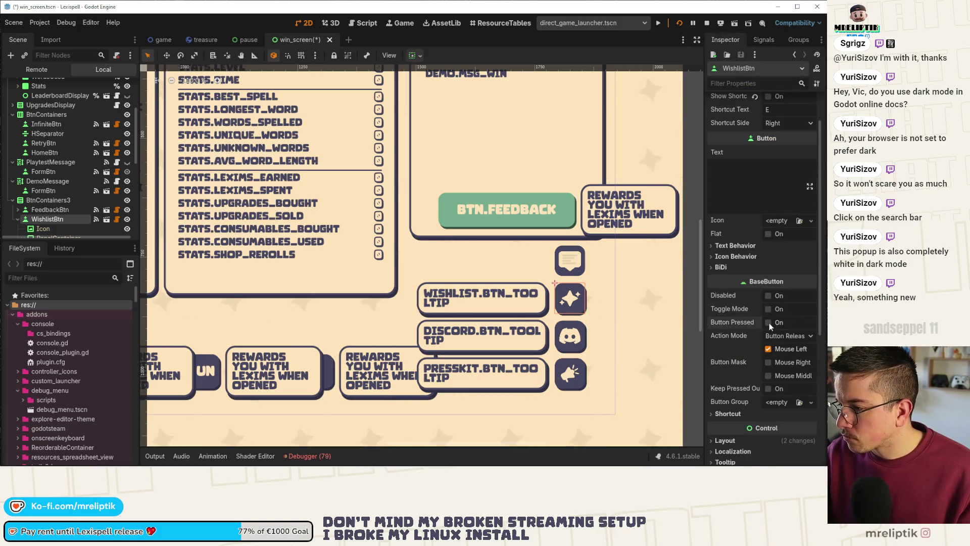
{"action": "key", "text": "ctrl+s"}
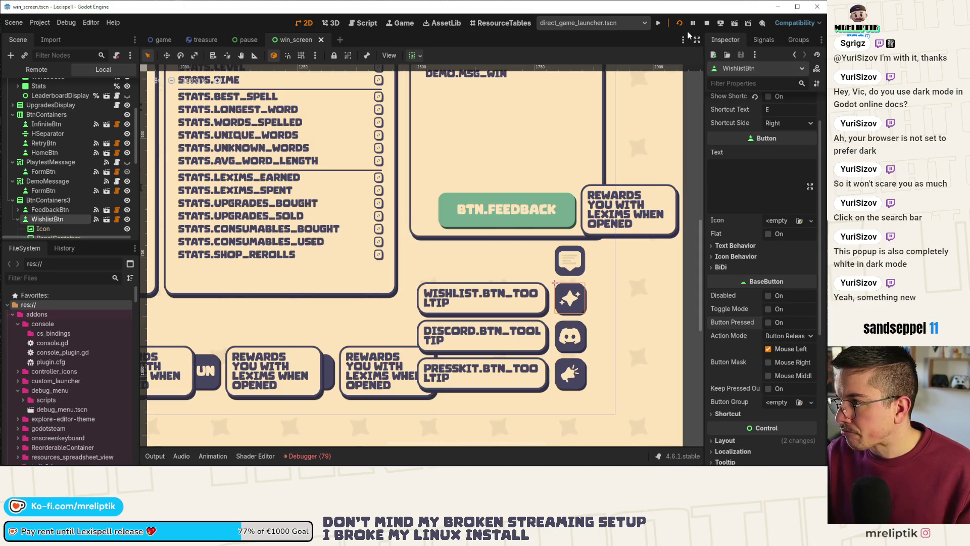
{"action": "left_click", "coordinate": [402, 23]}
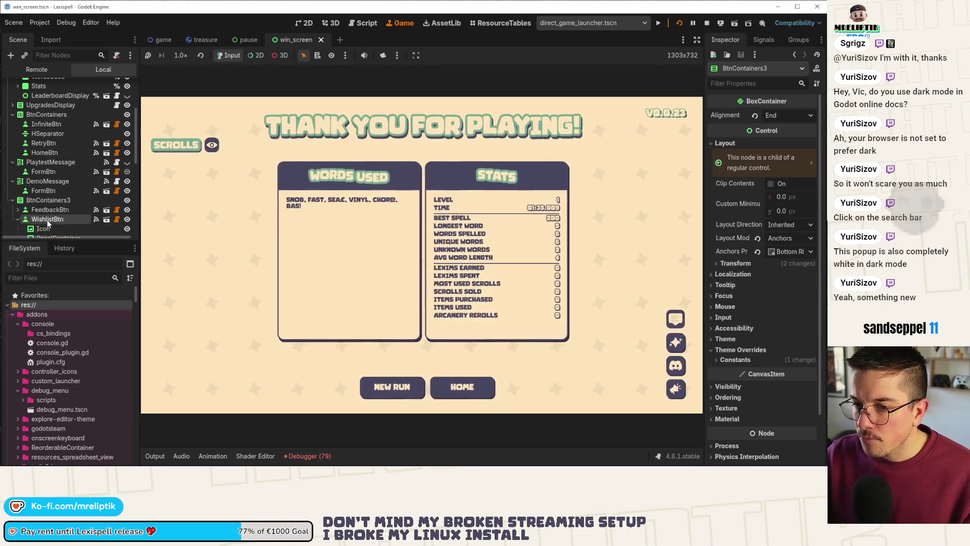
{"action": "left_click", "coordinate": [763, 39]}
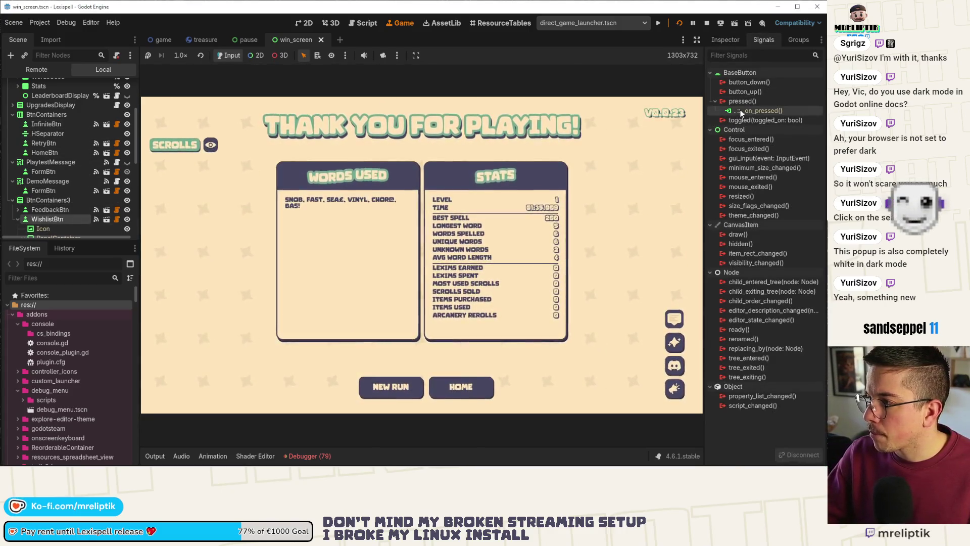
- Connect WishlistBtn's pressed signal to a new _on_wishlist_btn_pressed function, remove the stray blank line, and save
{"action": "double_click", "coordinate": [738, 110]}
{"action": "double_click", "coordinate": [740, 101]}
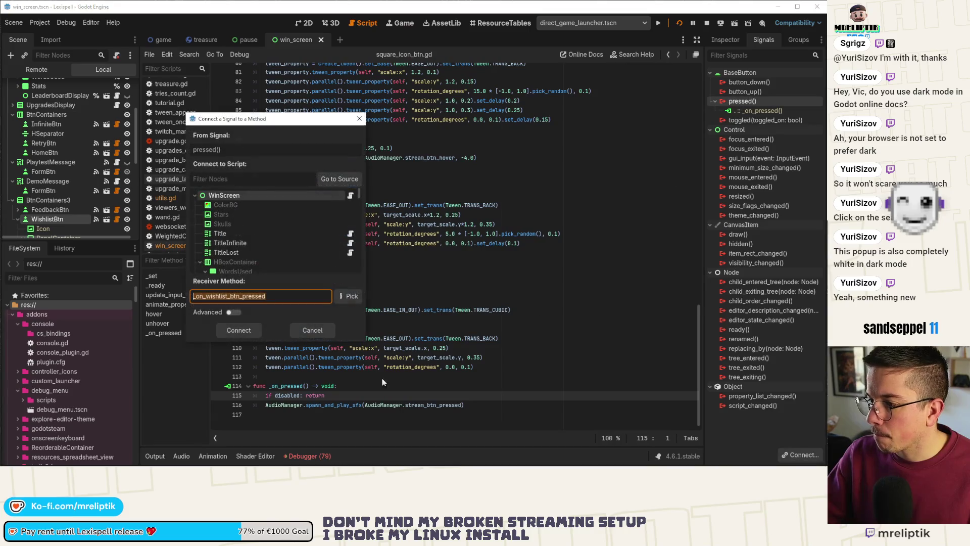
{"action": "left_click", "coordinate": [238, 330]}
{"action": "scroll", "coordinate": [455, 242], "scroll_direction": "up", "scroll_amount": 10}
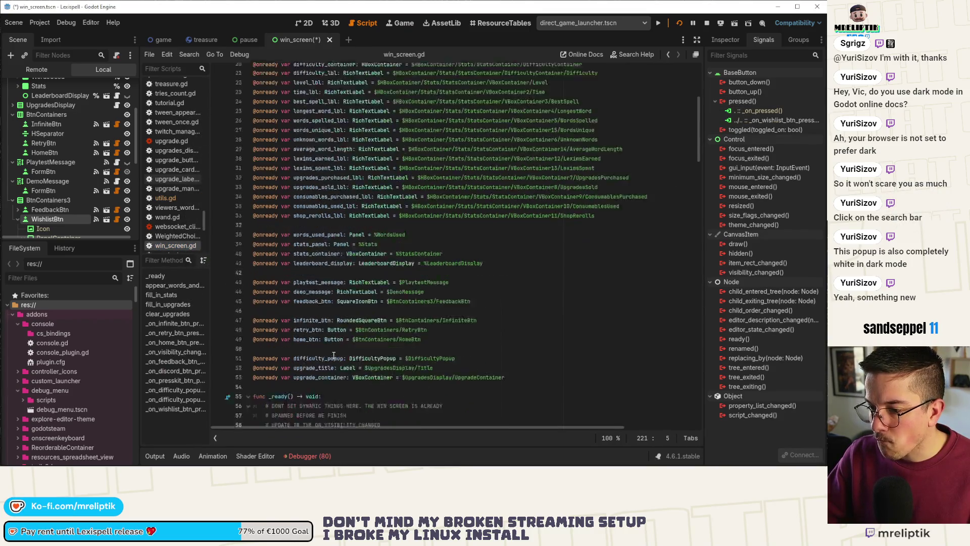
{"action": "left_click", "coordinate": [183, 409]}
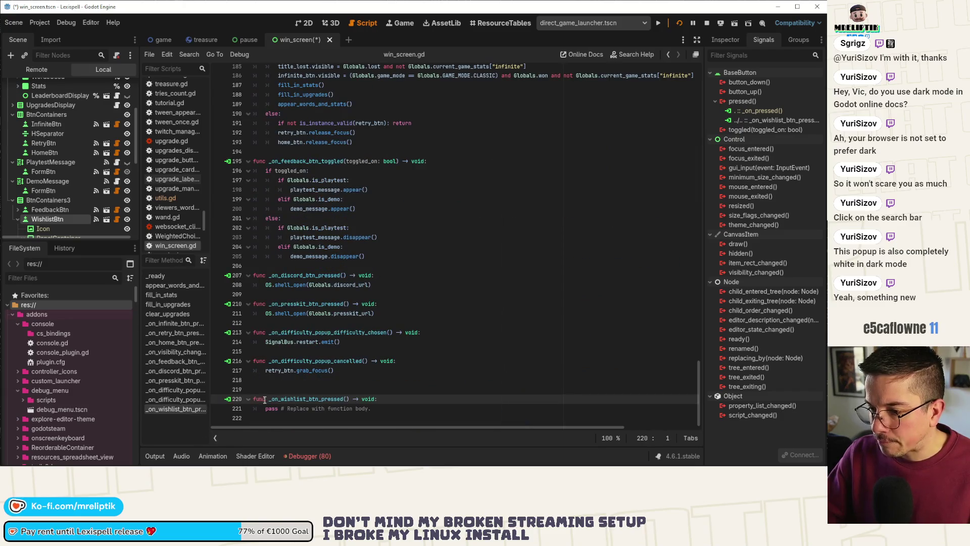
{"action": "key", "text": "Up"}
{"action": "key", "text": "Up"}
{"action": "key", "text": "Delete"}
{"action": "key", "text": "ctrl+s"}
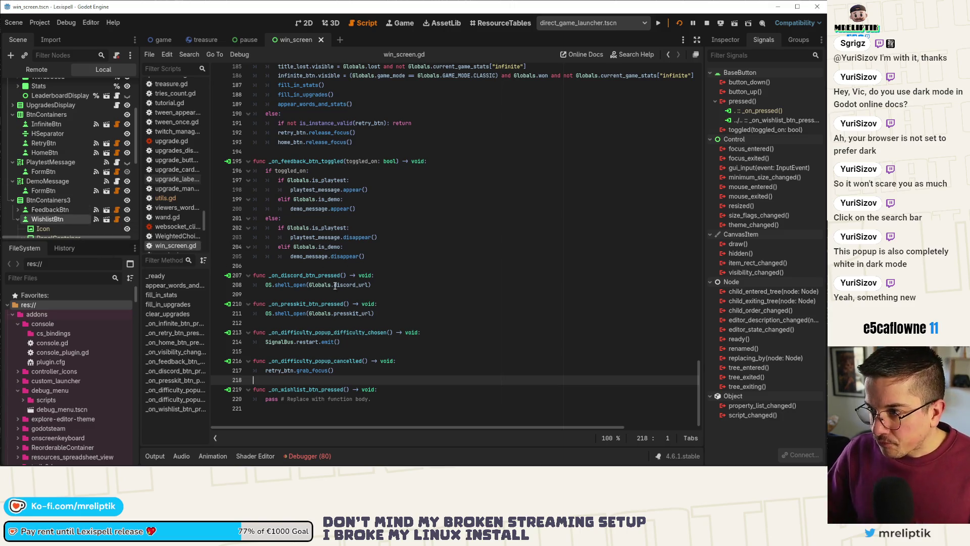
- Check the feedback button's signals, then return to WishlistBtn's properties
{"action": "left_click", "coordinate": [69, 209]}
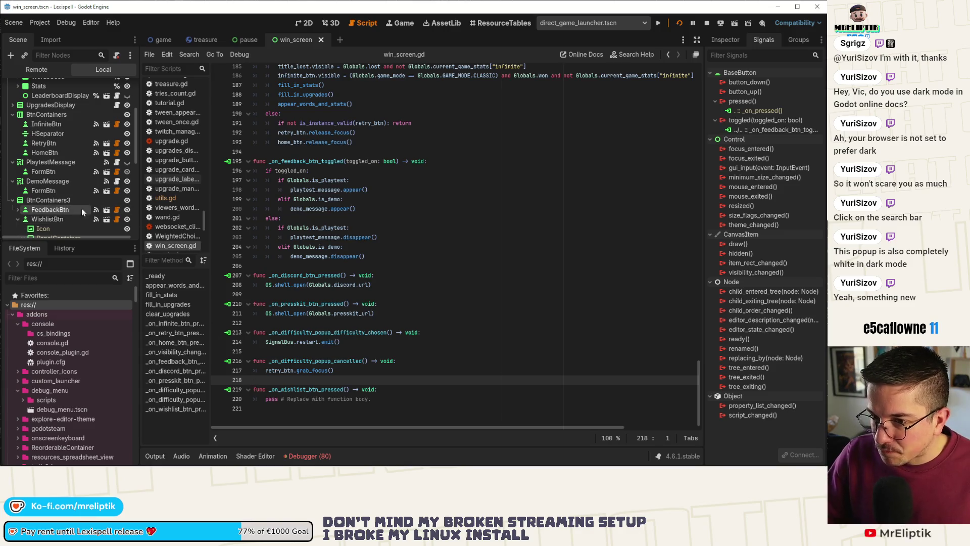
{"action": "left_click", "coordinate": [47, 219]}
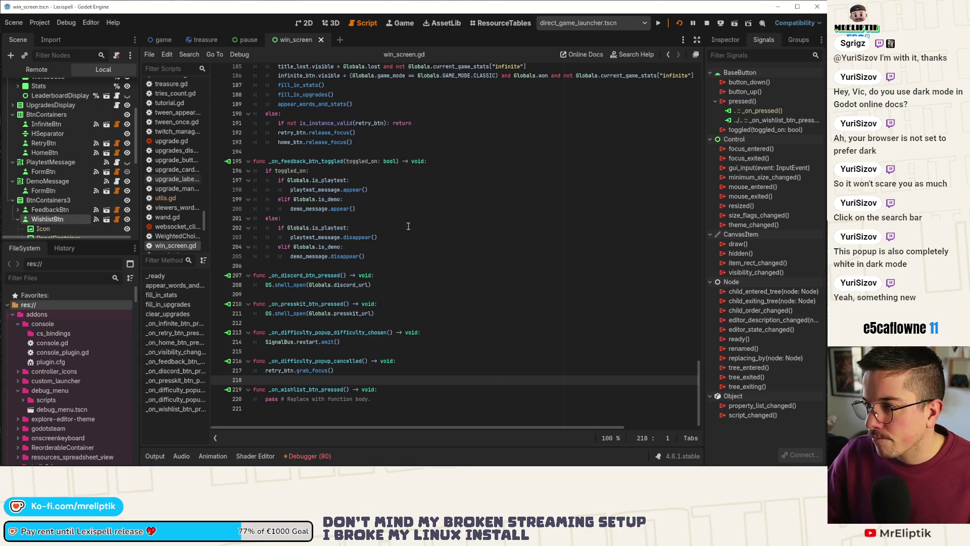
{"action": "left_click", "coordinate": [724, 41]}
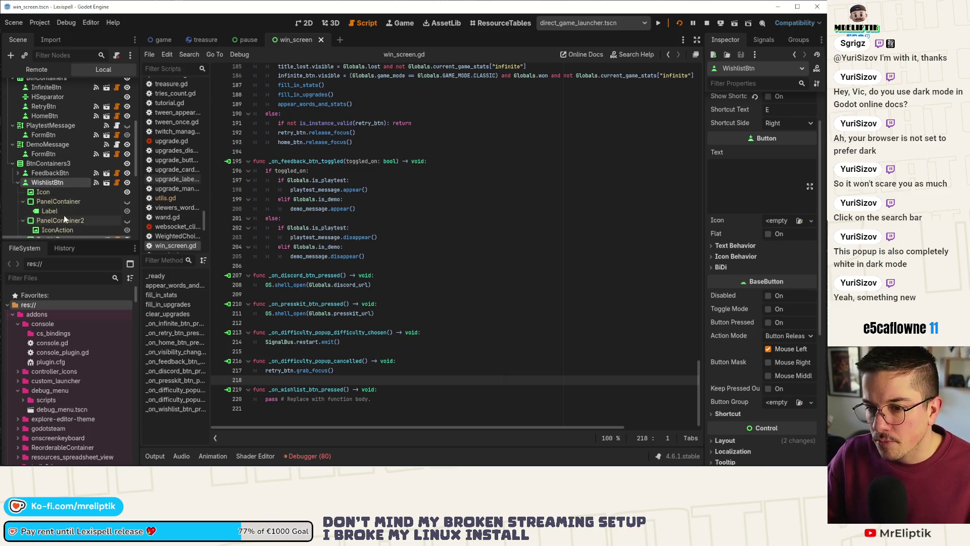
- Read the WISHLIST.BTN_TOOLTIP text key on the wishlist TooltipPopup, then go to the localization spreadsheet
{"action": "scroll", "coordinate": [65, 191], "scroll_direction": "down", "scroll_amount": 5}
{"action": "left_click", "coordinate": [55, 165]}
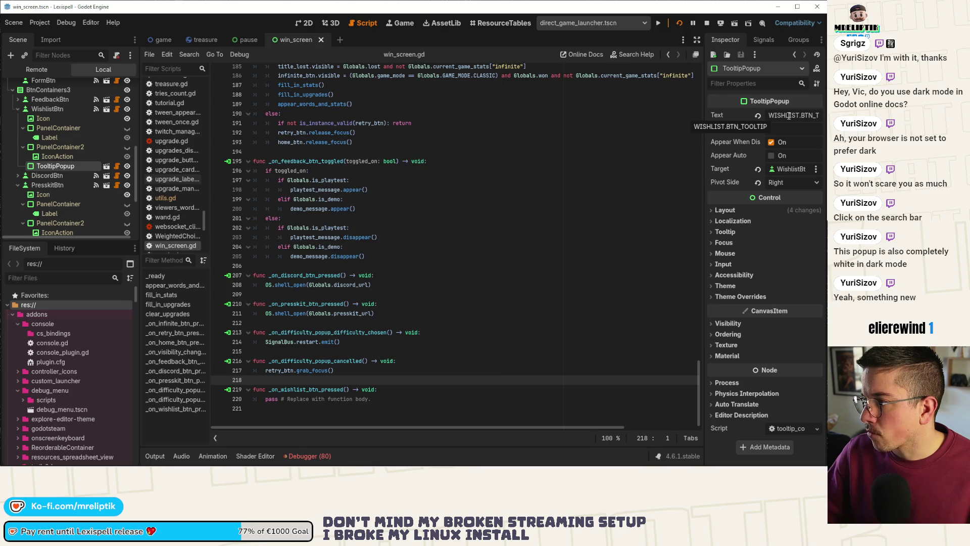
{"action": "mouse_move", "coordinate": [76, 466]}
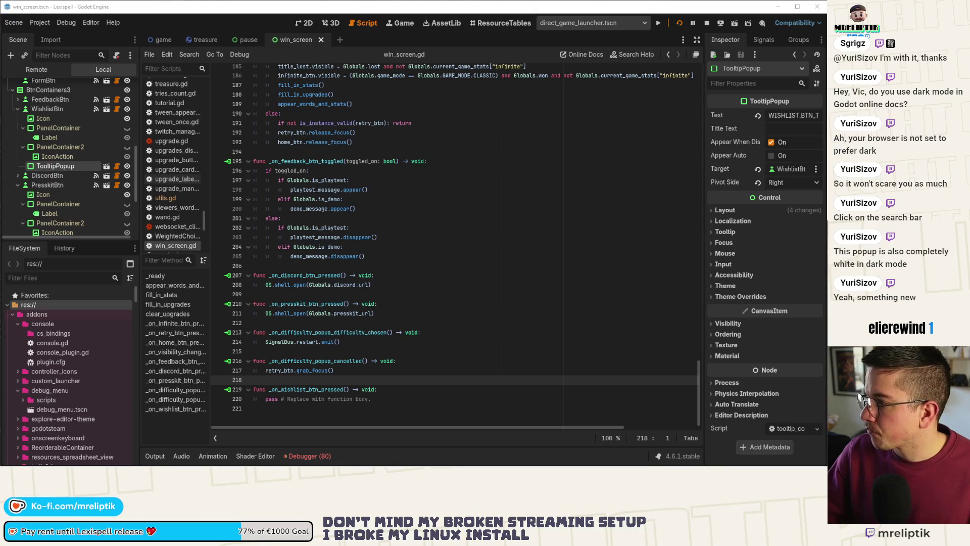
{"action": "key", "text": "alt+Tab"}
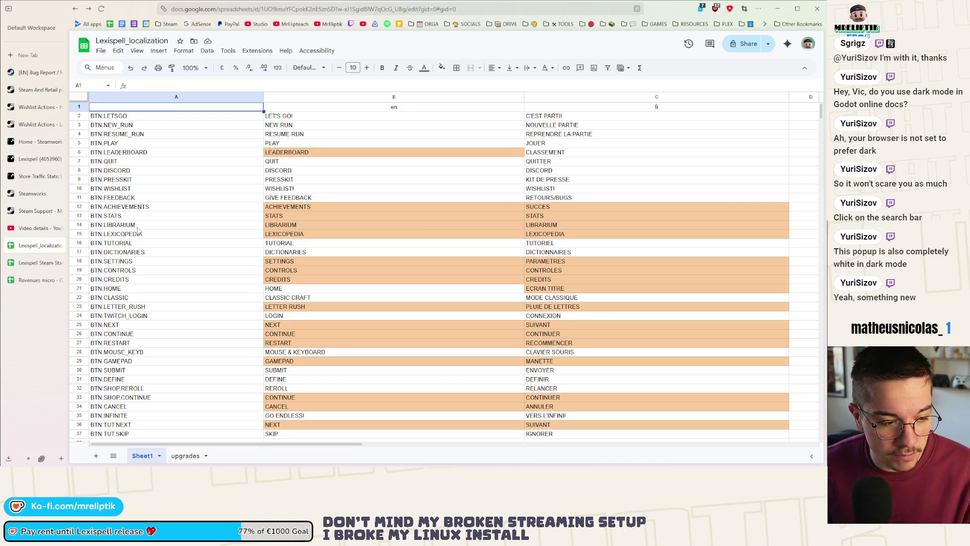
- Review the DISCORD text and BTN.SETTINGS.TOOLTIP tooltip rows, then return to Godot's running win screen
{"action": "left_click", "coordinate": [273, 167]}
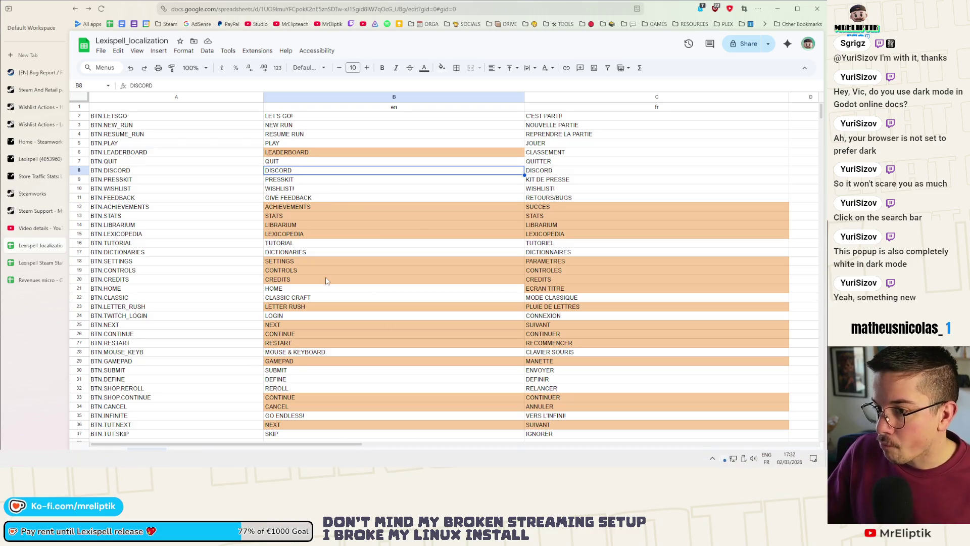
{"action": "scroll", "coordinate": [247, 258], "scroll_direction": "down", "scroll_amount": 5}
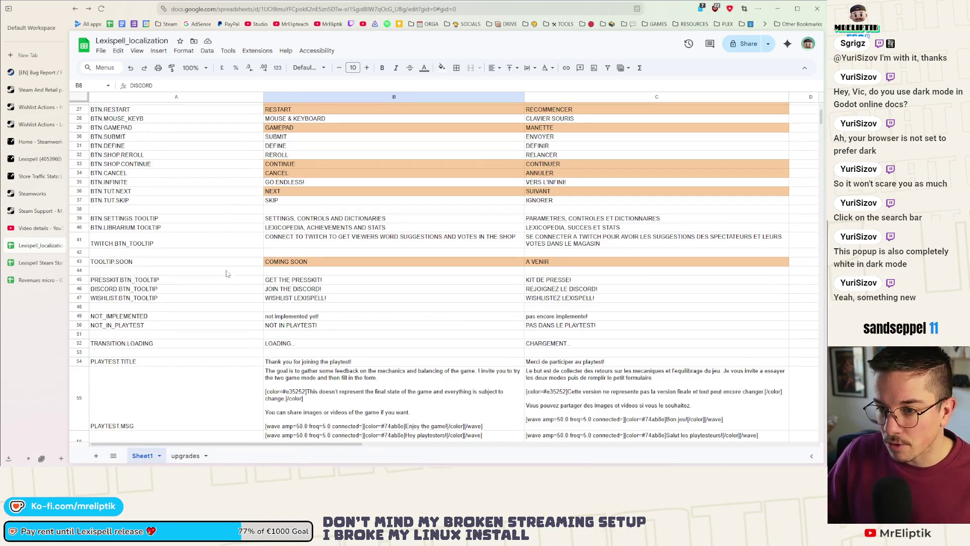
{"action": "left_click", "coordinate": [135, 218]}
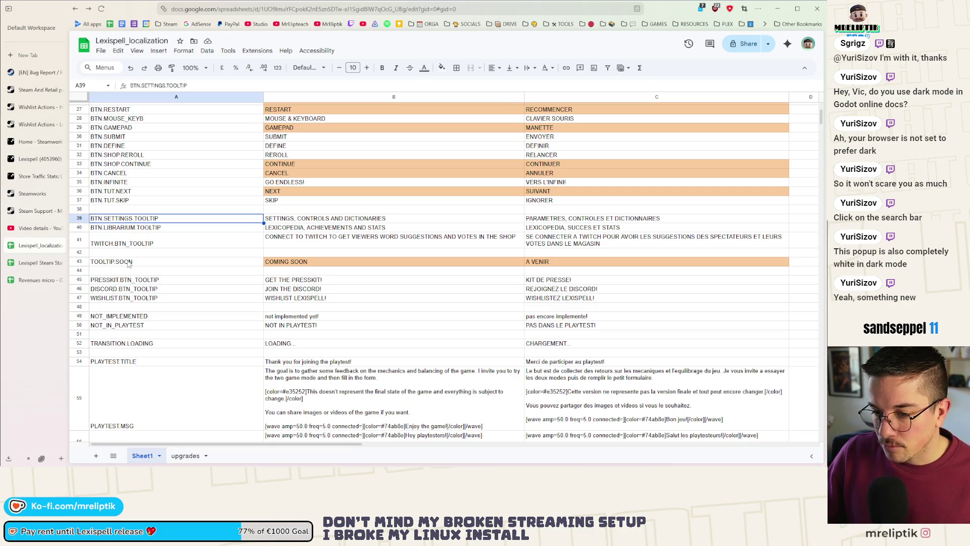
{"action": "scroll", "coordinate": [138, 305], "scroll_direction": "down", "scroll_amount": 2}
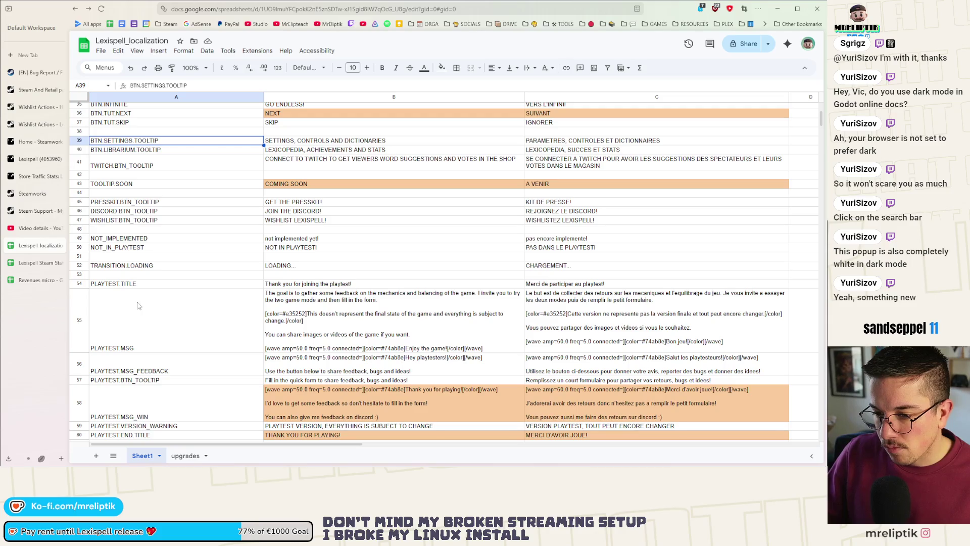
{"action": "scroll", "coordinate": [138, 305], "scroll_direction": "down", "scroll_amount": 3}
{"action": "scroll", "coordinate": [138, 309], "scroll_direction": "up", "scroll_amount": 3}
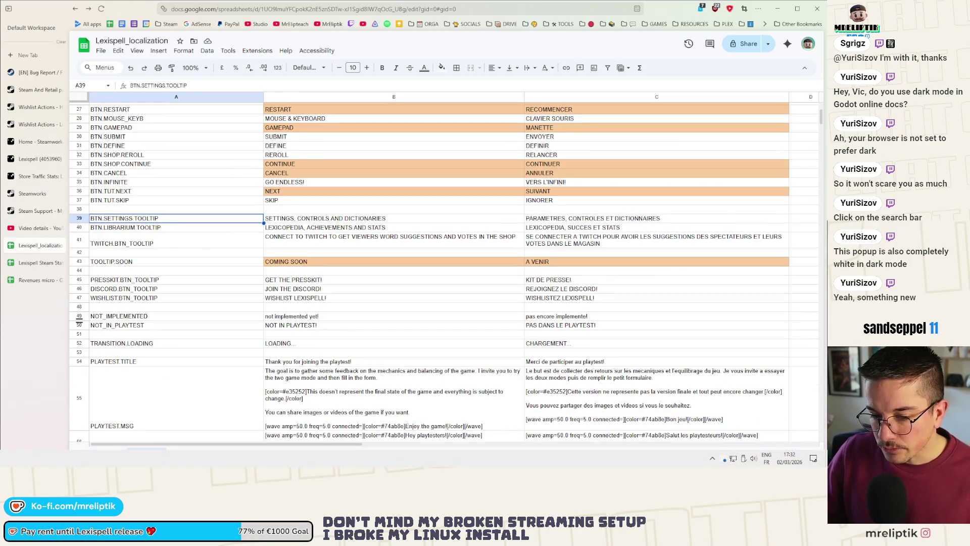
{"action": "key", "text": "alt+Tab"}
{"action": "key", "text": "F6"}
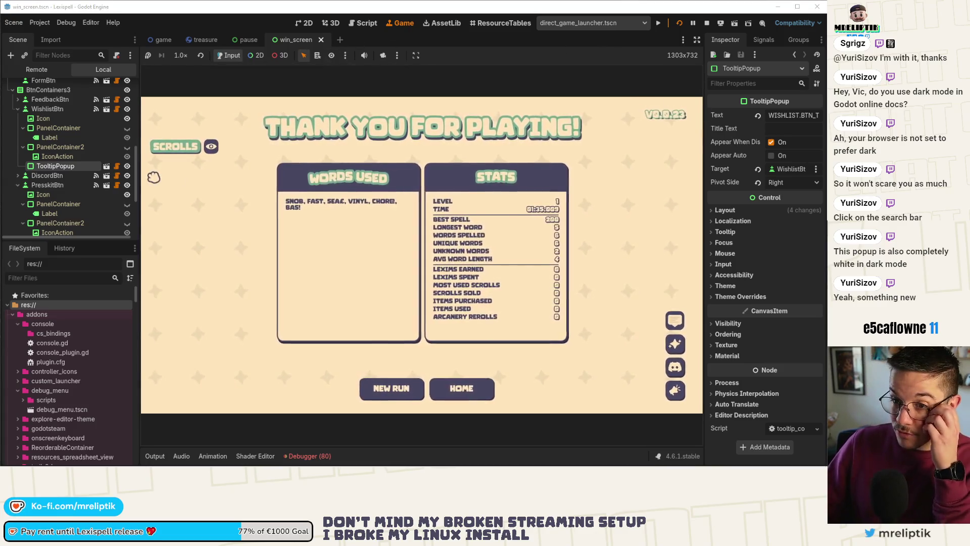
- Inspect the FeedbackBtn node's properties and child nodes in the Scene tree
{"action": "left_click", "coordinate": [50, 99]}
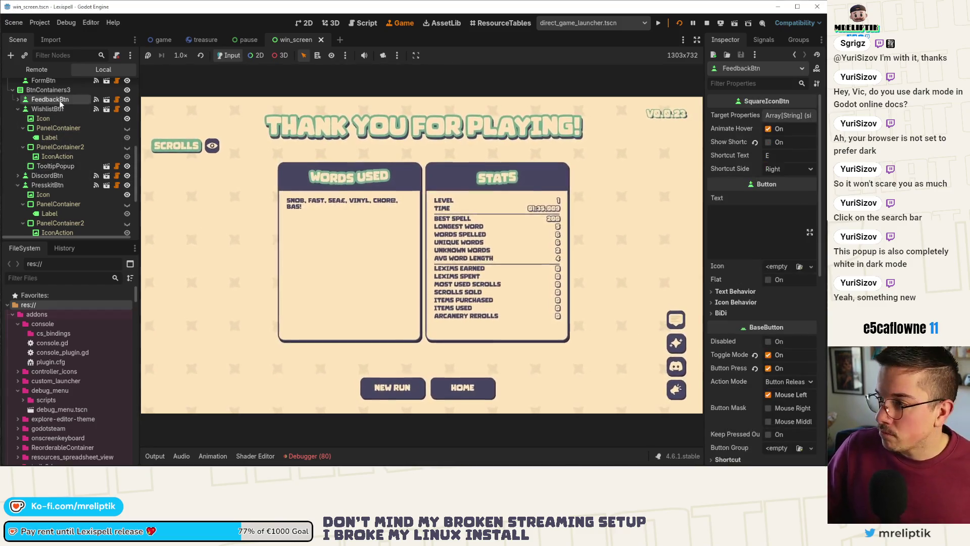
{"action": "left_click", "coordinate": [18, 100]}
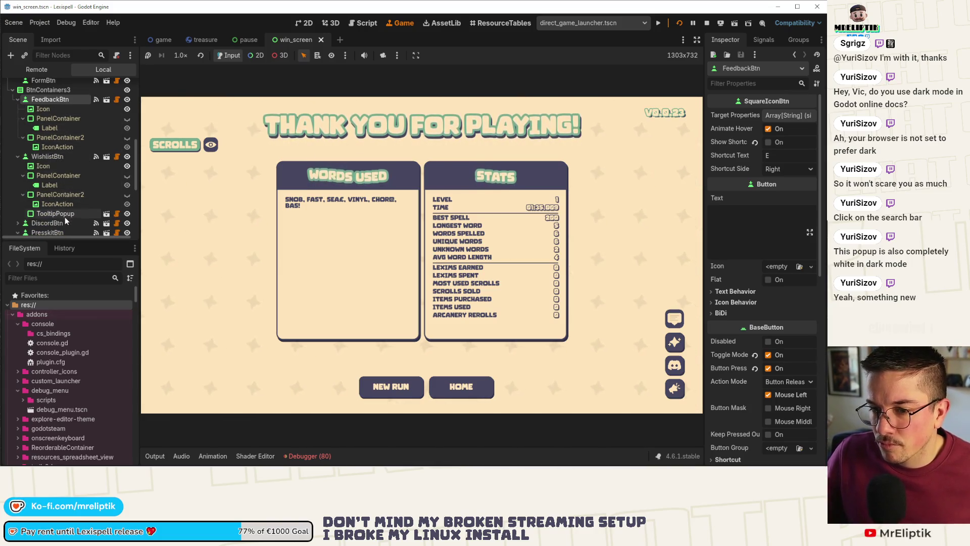
{"action": "left_click", "coordinate": [19, 99]}
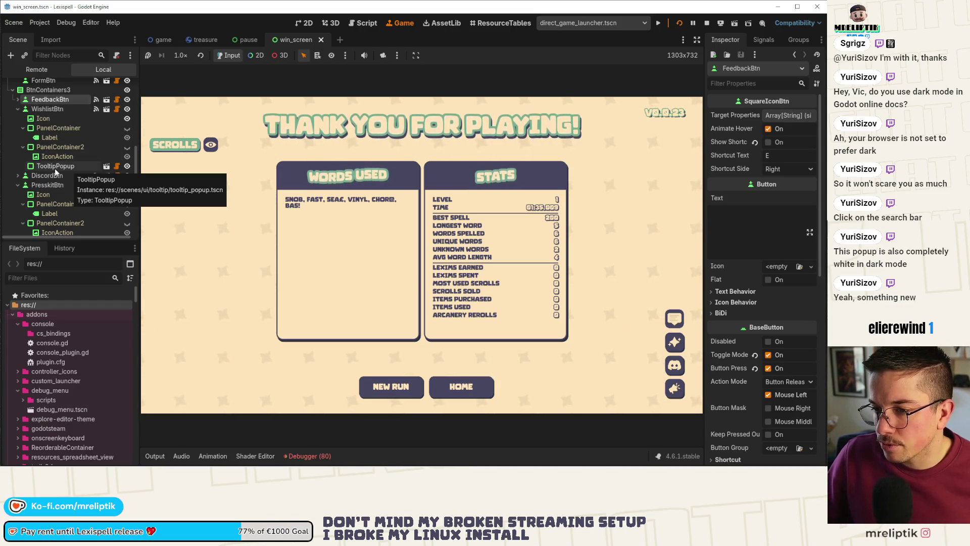
- Select the wishlist TooltipPopup, show the win_screen 2D layout, and save the scene
{"action": "left_click", "coordinate": [55, 168]}
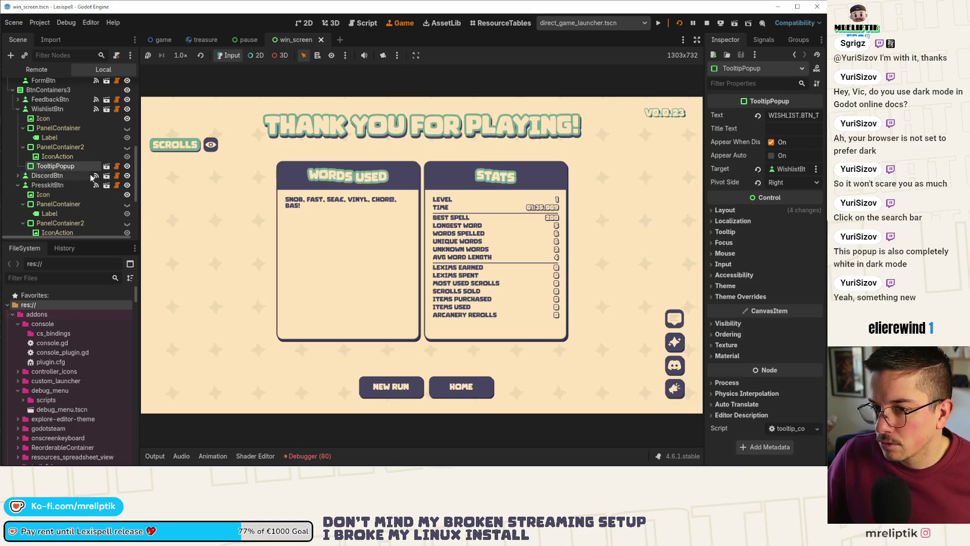
{"action": "left_click", "coordinate": [303, 24]}
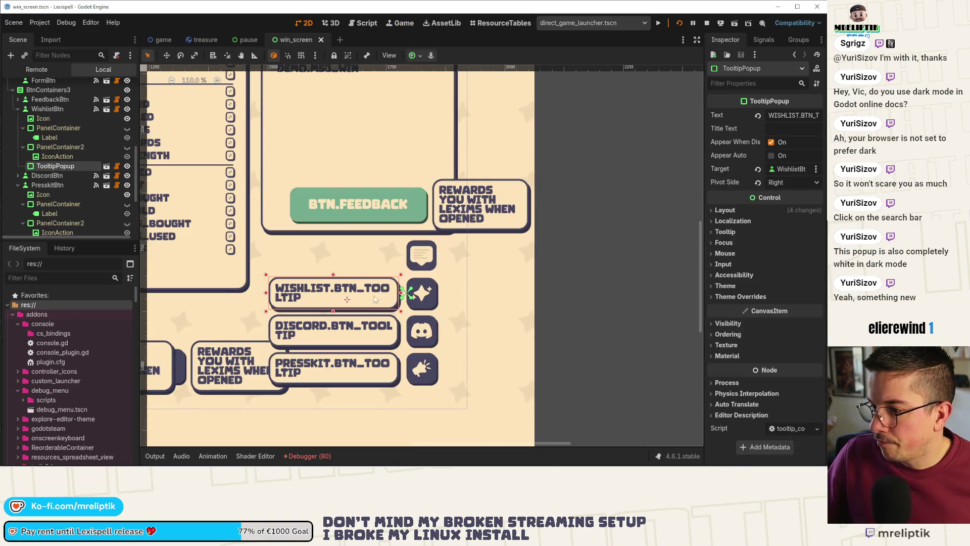
{"action": "scroll", "coordinate": [356, 262], "scroll_direction": "down", "scroll_amount": 2}
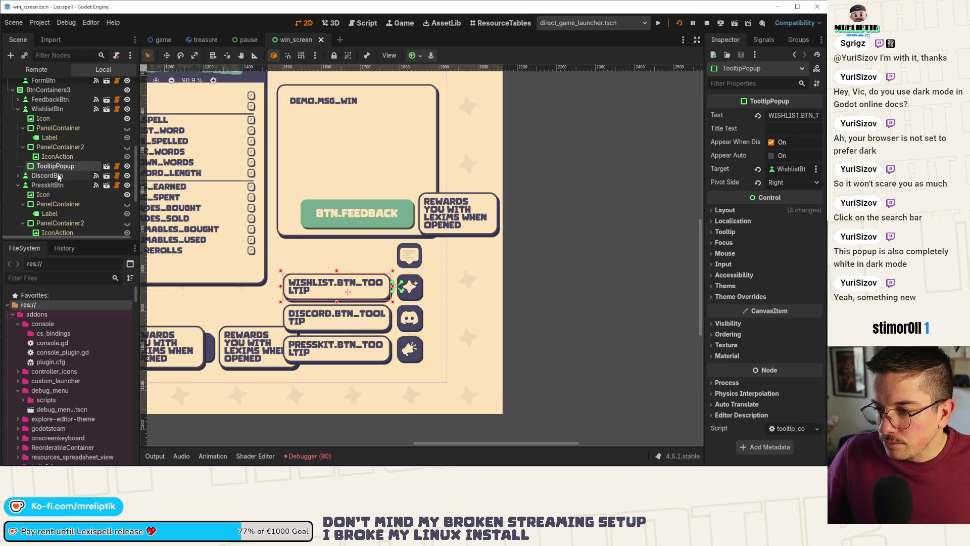
{"action": "key", "text": "ctrl+s"}
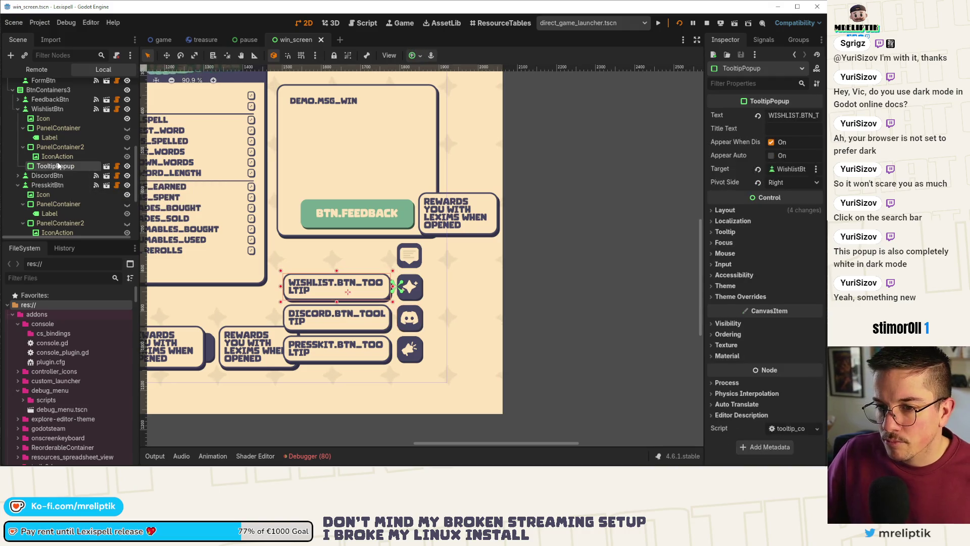
{"action": "scroll", "coordinate": [49, 149], "scroll_direction": "up", "scroll_amount": 2}
{"action": "scroll", "coordinate": [49, 149], "scroll_direction": "up", "scroll_amount": 3}
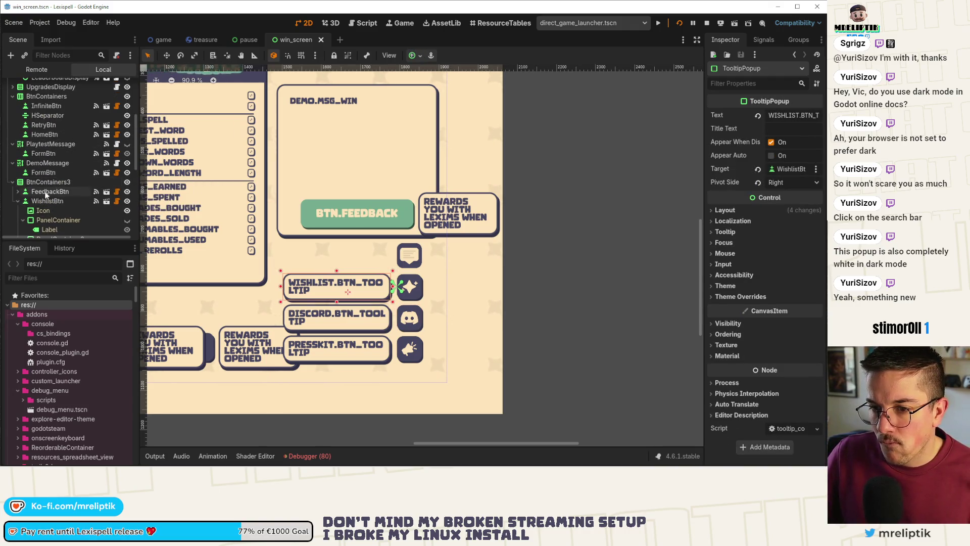
- Paste a TooltipPopup under FeedbackBtn, save, and select its Text field for editing
{"action": "left_click", "coordinate": [18, 193]}
{"action": "left_click", "coordinate": [48, 192]}
{"action": "key", "text": "ctrl+v"}
{"action": "key", "text": "ctrl+s"}
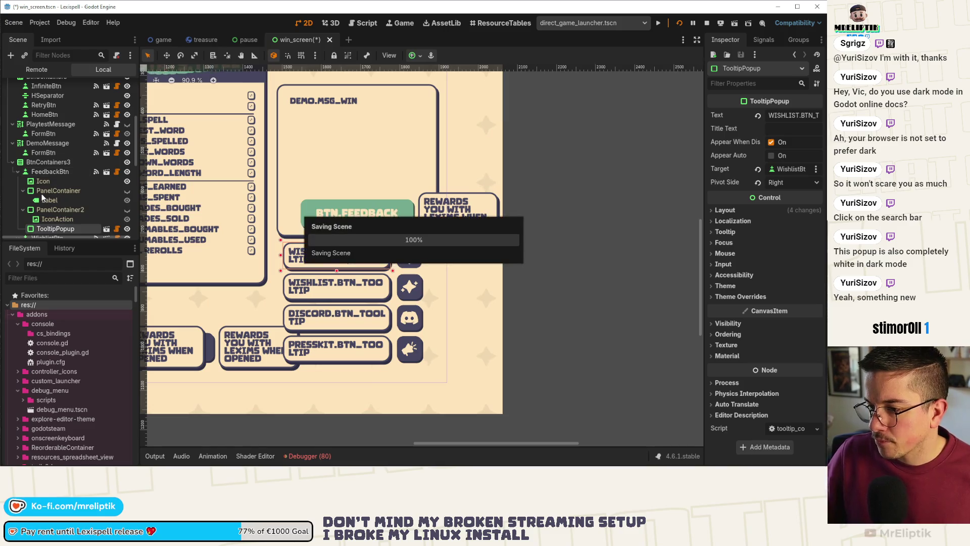
{"action": "mouse_move", "coordinate": [505, 466]}
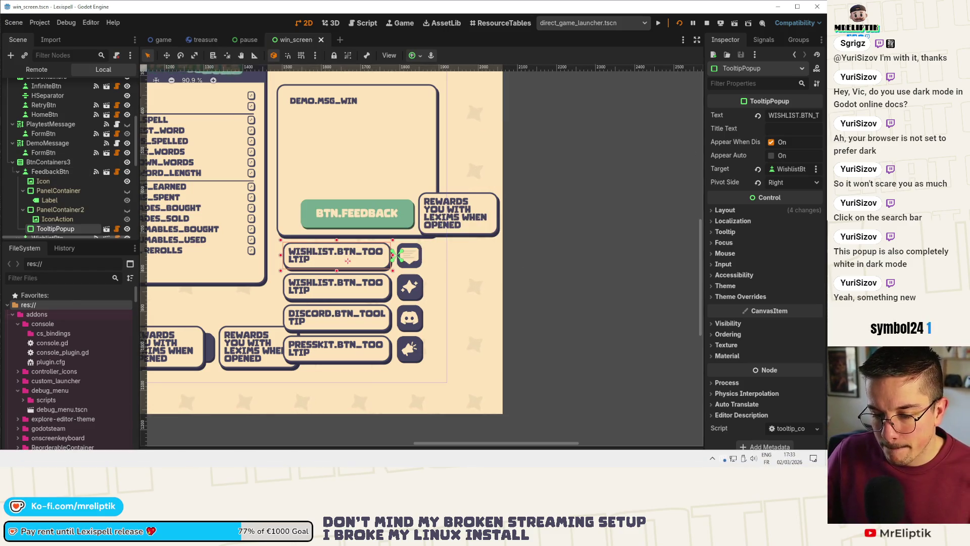
{"action": "left_click", "coordinate": [792, 116]}
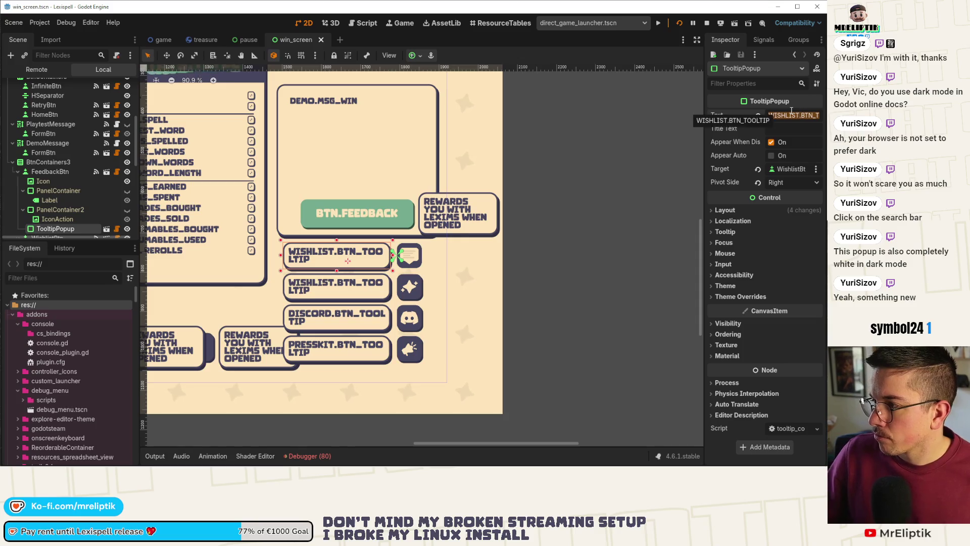
{"action": "key", "text": "alt+Tab"}
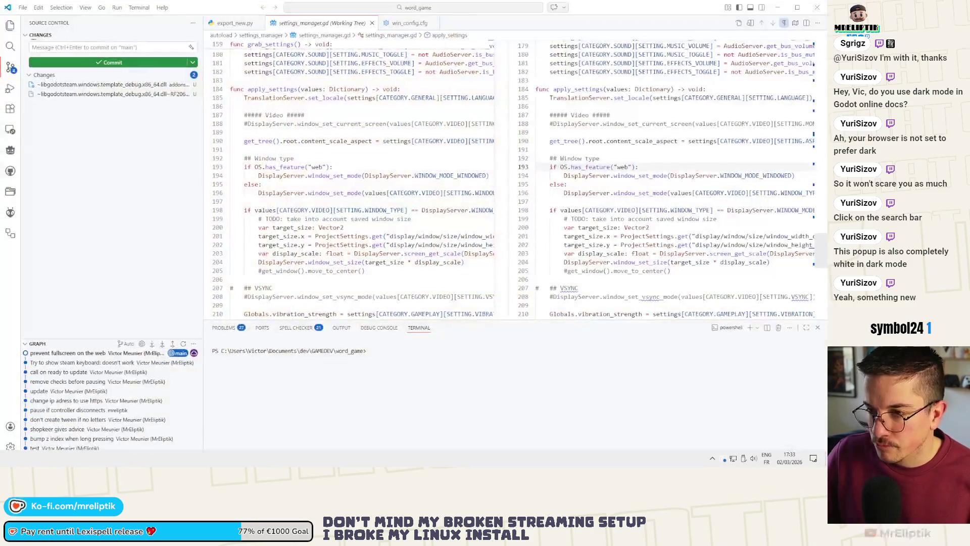
- Find WISHLIST.BTN_TOOLTIP in the sheet, insert a blank row 48 below it, and paste the key there
{"action": "key", "text": "alt+Tab"}
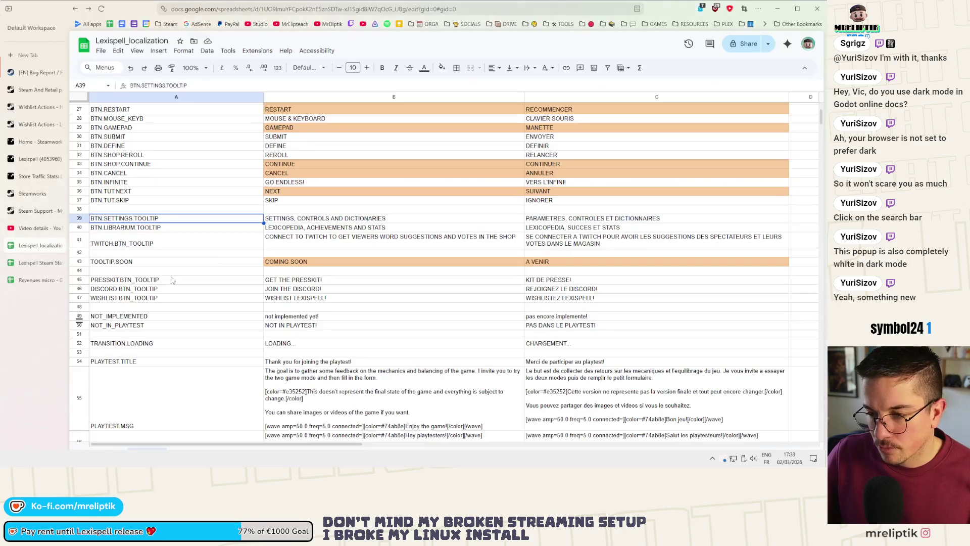
{"action": "left_click", "coordinate": [129, 239]}
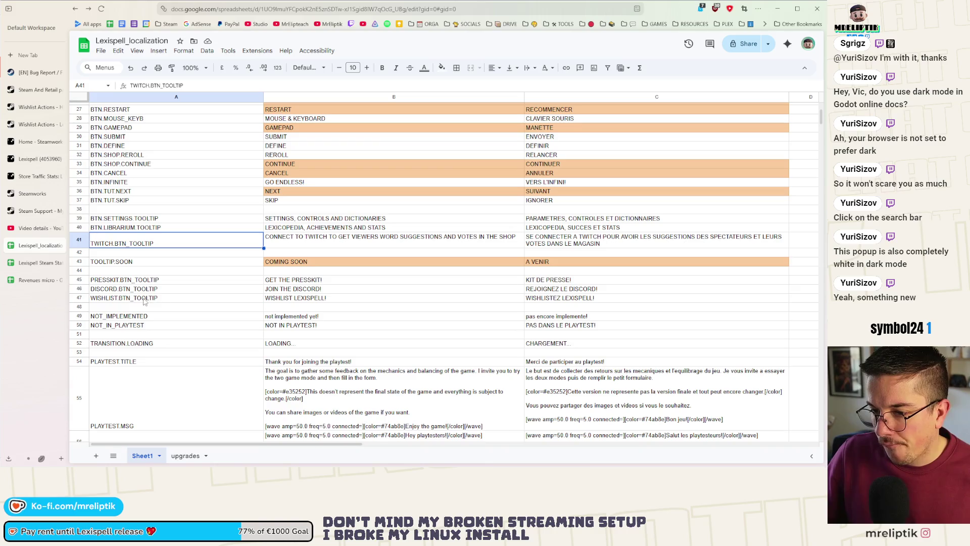
{"action": "key", "text": "ctrl+f"}
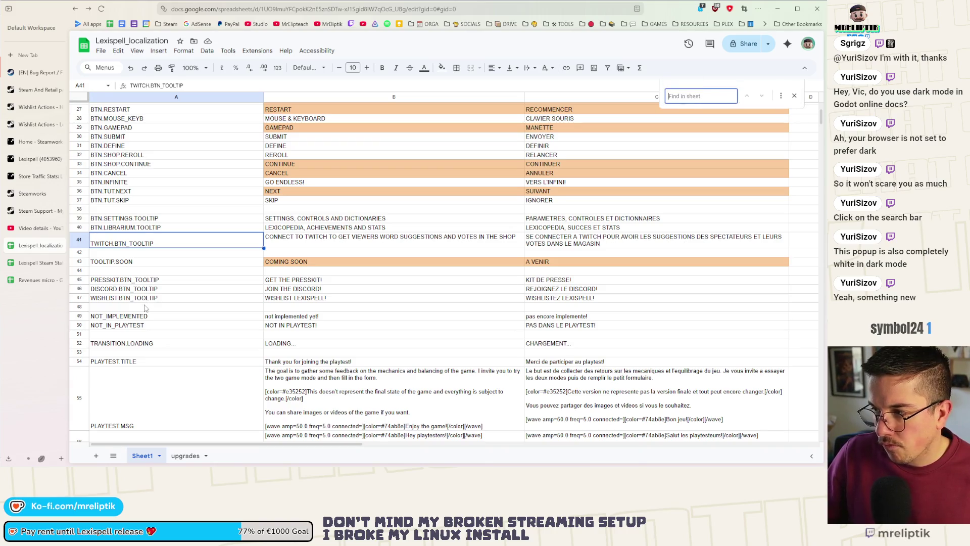
{"action": "type", "text": "WISHLIST.BTN_TO"}
{"action": "left_click", "coordinate": [141, 309]}
{"action": "right_click", "coordinate": [121, 309]}
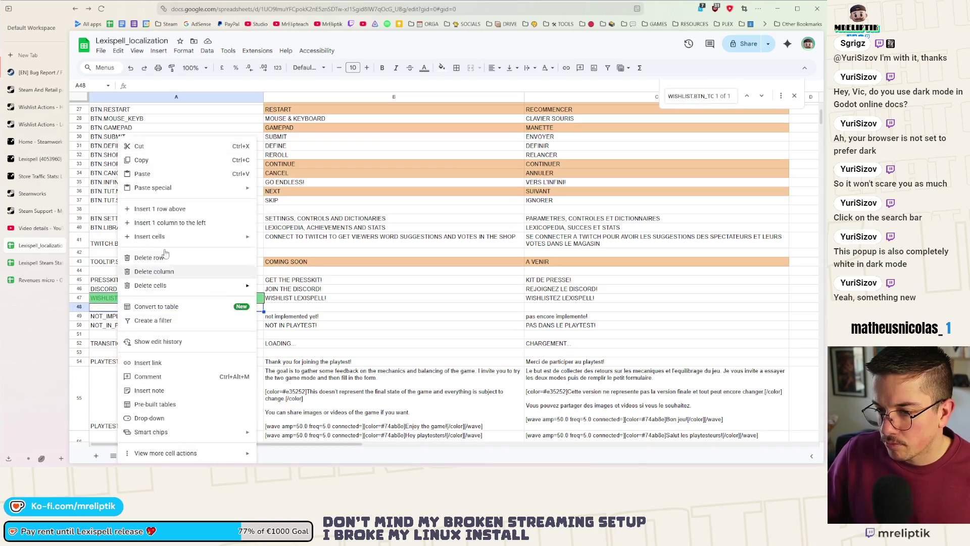
{"action": "left_click", "coordinate": [151, 211]}
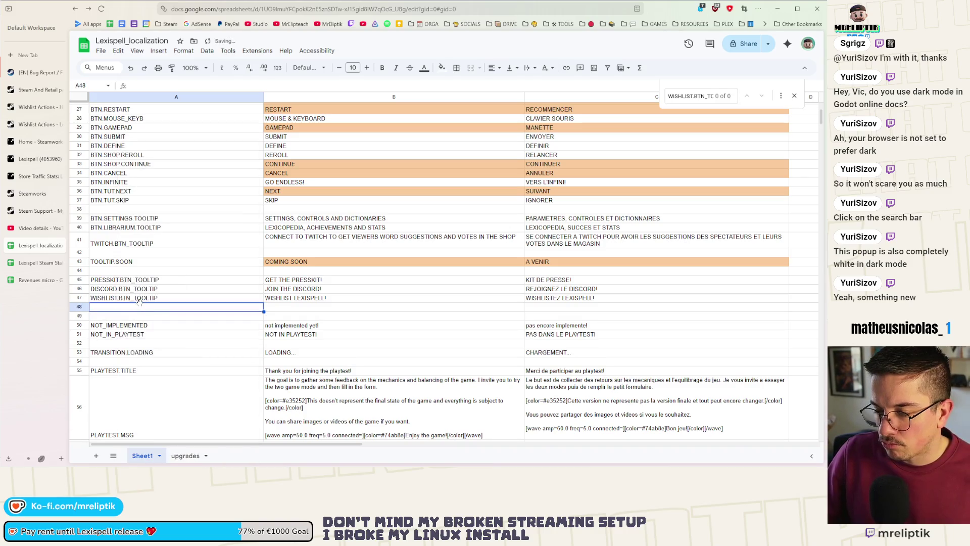
{"action": "type", "text": "WISHLIST.BTN_TOOLTIP"}
- Rename the pasted key in A48 to PLAYTEST.BTN_TOOLTIP
{"action": "double_click", "coordinate": [117, 308]}
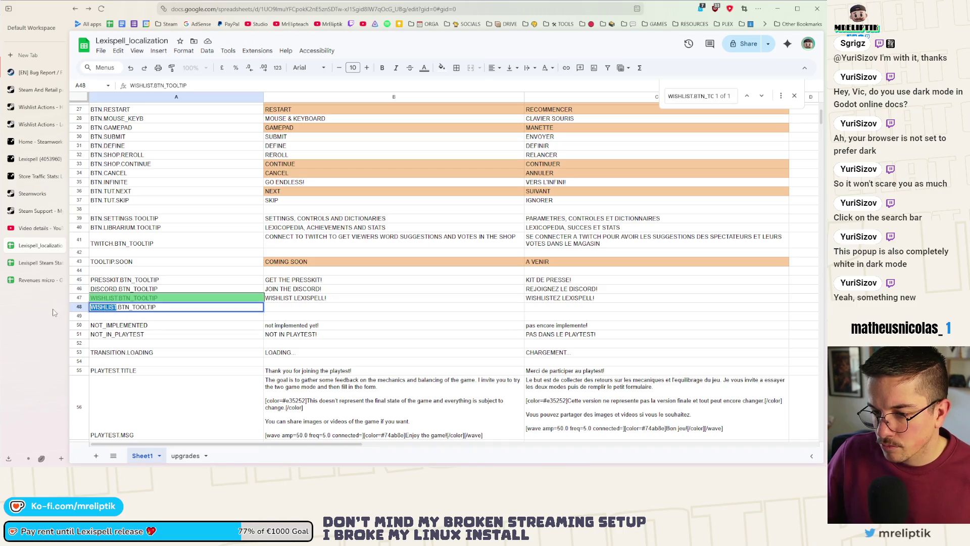
{"action": "type", "text": "PLAYTEST."}
{"action": "left_click", "coordinate": [167, 334]}
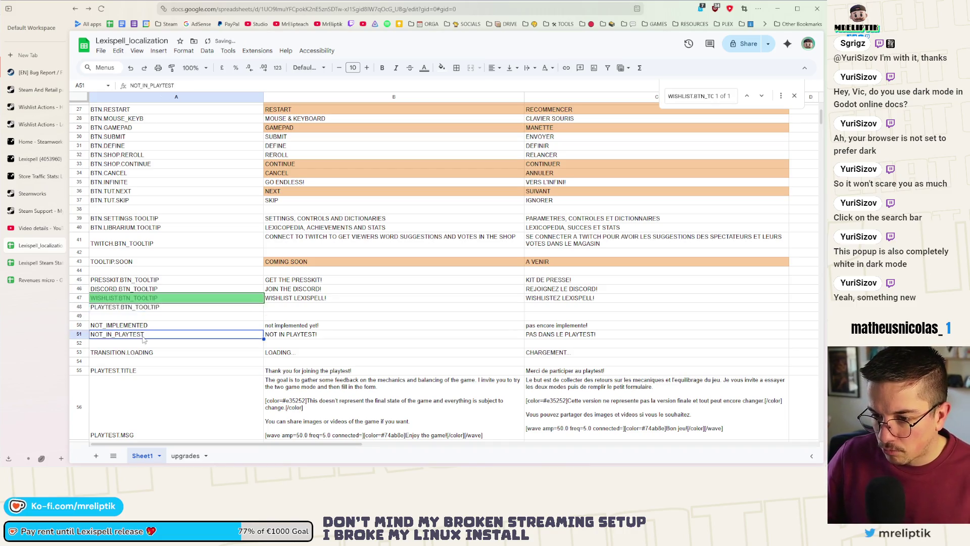
{"action": "left_click", "coordinate": [167, 309]}
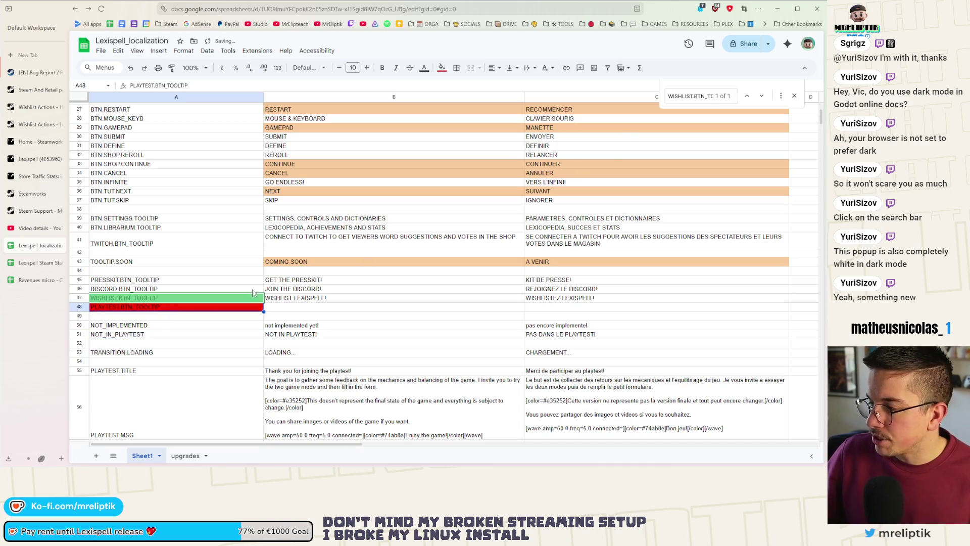
- Search the sheet for PLAYTEST.BTN_TOOLTIP, revealing an existing entry at row 58
{"action": "key", "text": "ctrl+f"}
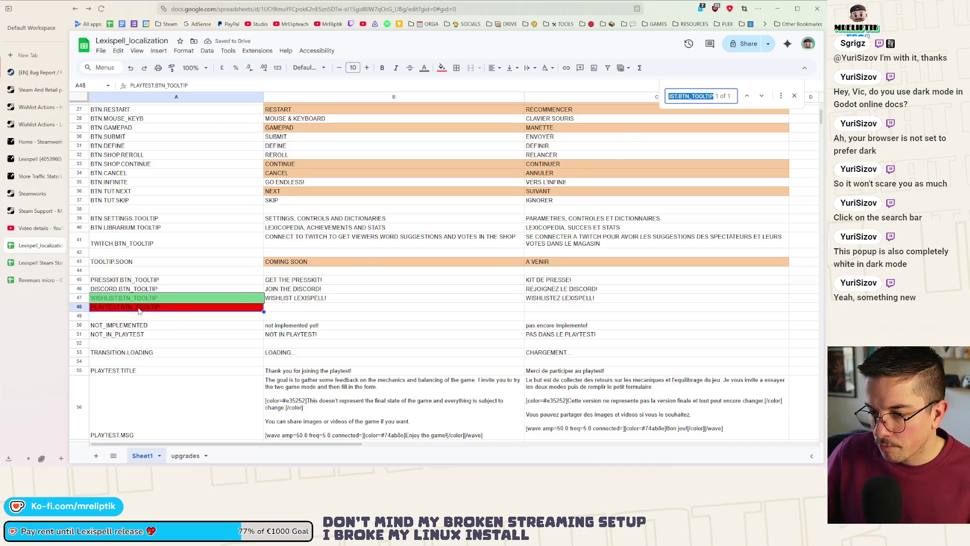
{"action": "double_click", "coordinate": [139, 308]}
{"action": "key", "text": "ctrl+c"}
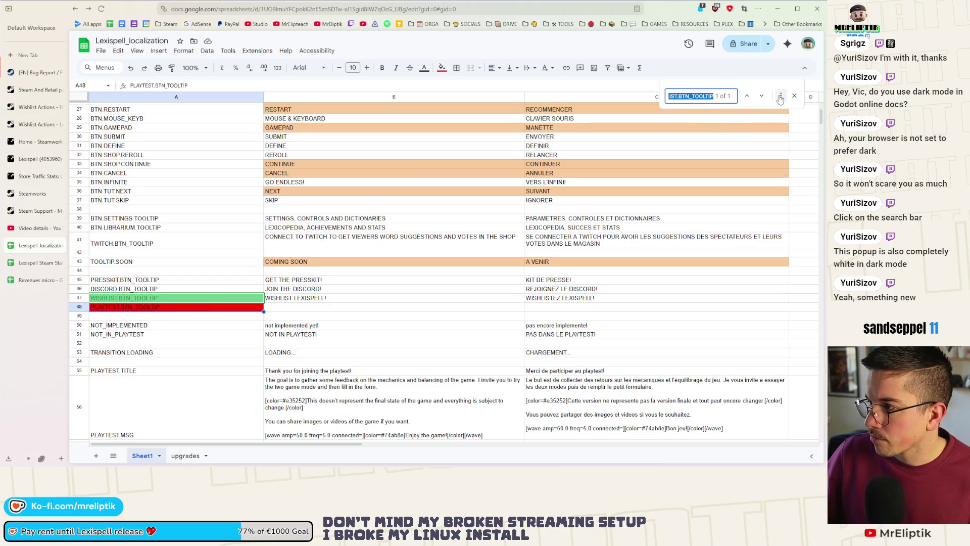
{"action": "left_click", "coordinate": [322, 332]}
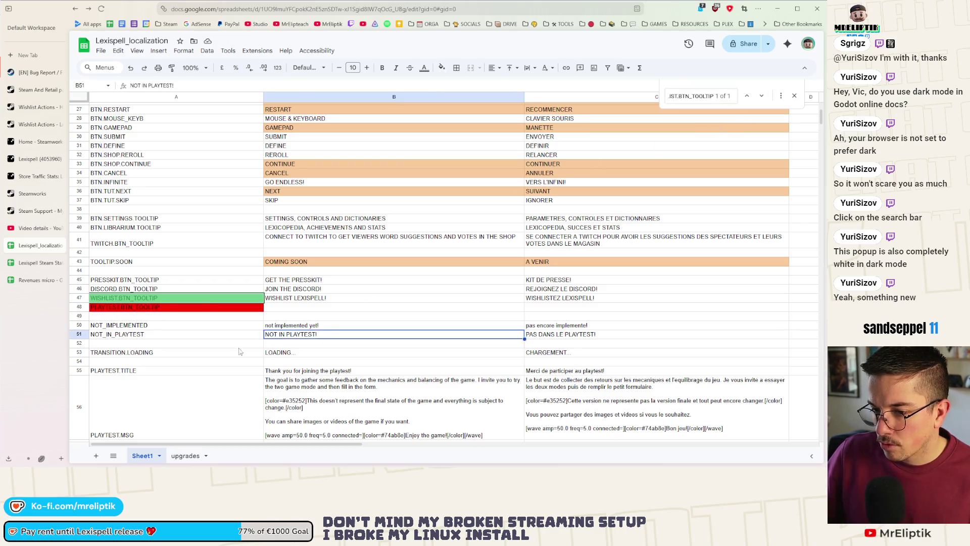
{"action": "double_click", "coordinate": [139, 307]}
{"action": "key", "text": "ctrl+a"}
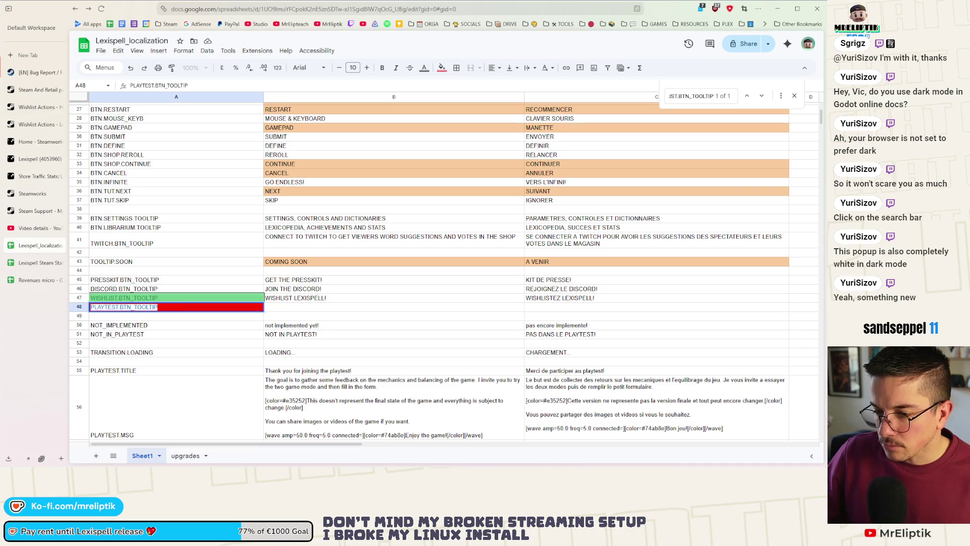
{"action": "double_click", "coordinate": [702, 96]}
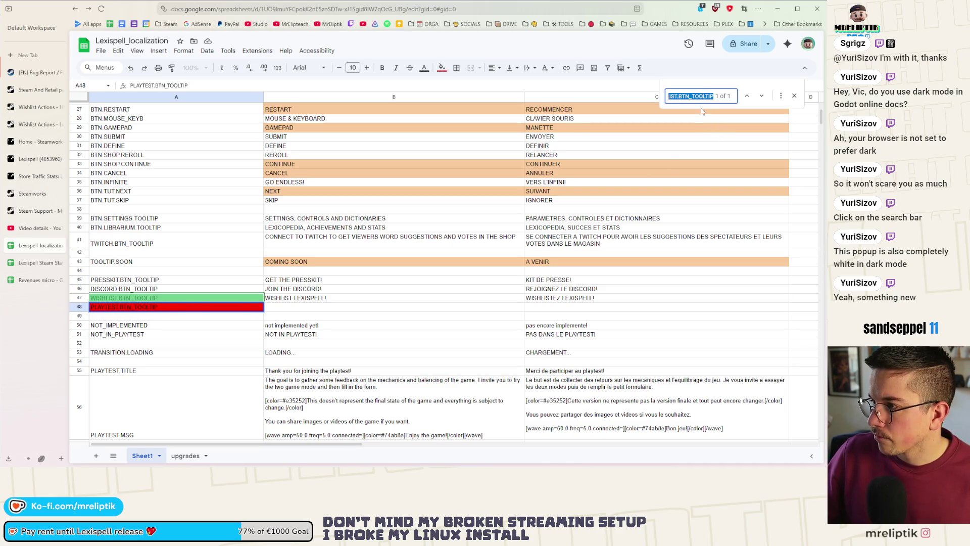
{"action": "key", "text": "ctrl+v"}
{"action": "left_click", "coordinate": [760, 99]}
- Clear the duplicate PLAYTEST.BTN_TOOLTIP from A48 and minimize the browser and code editor
{"action": "left_click", "coordinate": [473, 288]}
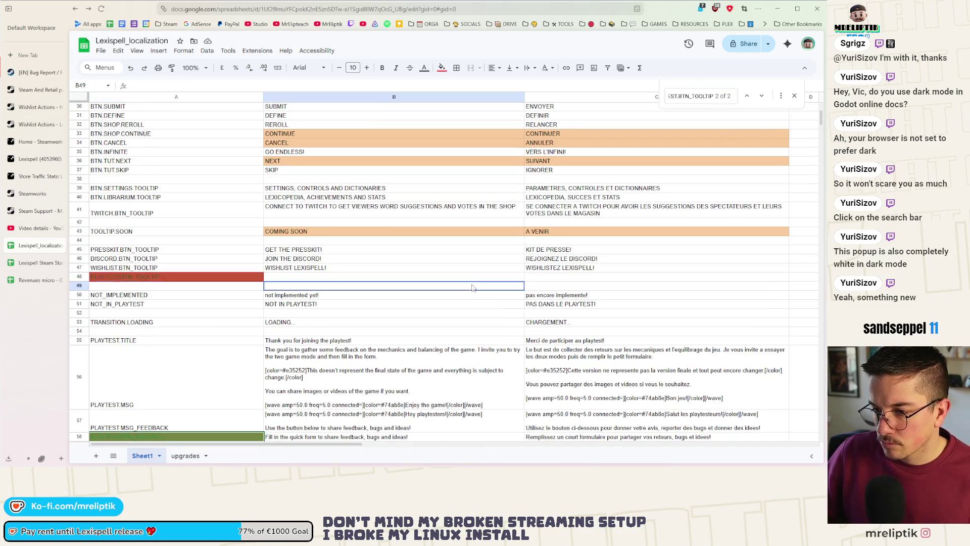
{"action": "scroll", "coordinate": [341, 259], "scroll_direction": "down", "scroll_amount": 3}
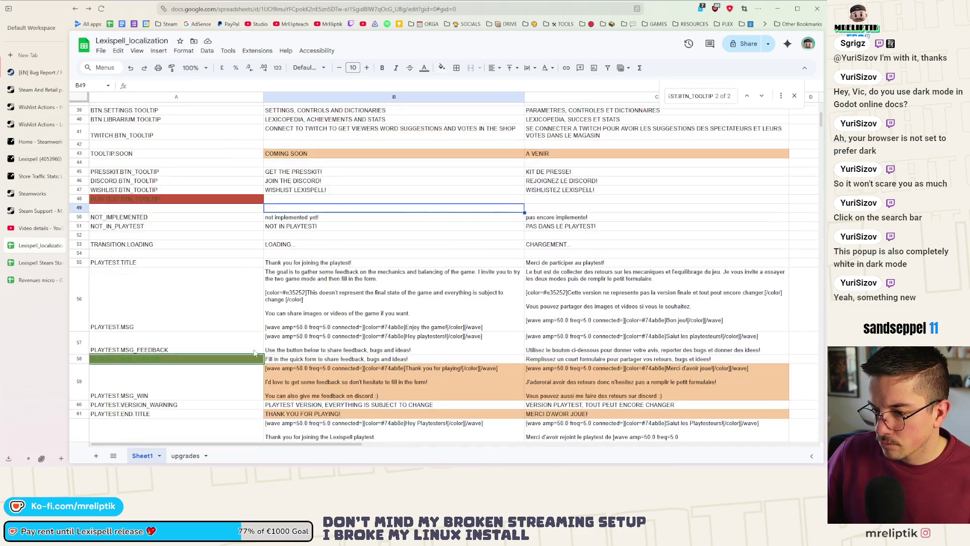
{"action": "key", "text": "Left"}
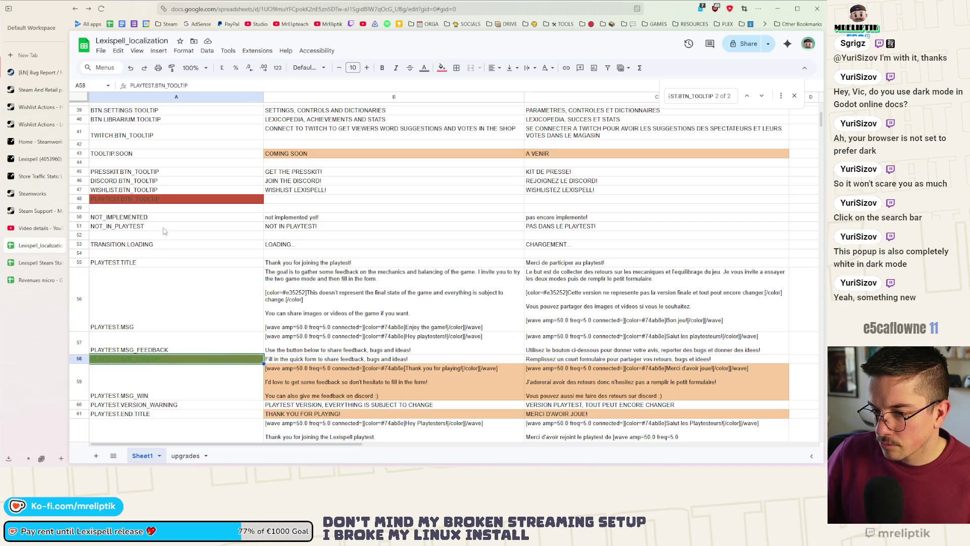
{"action": "left_click", "coordinate": [152, 199]}
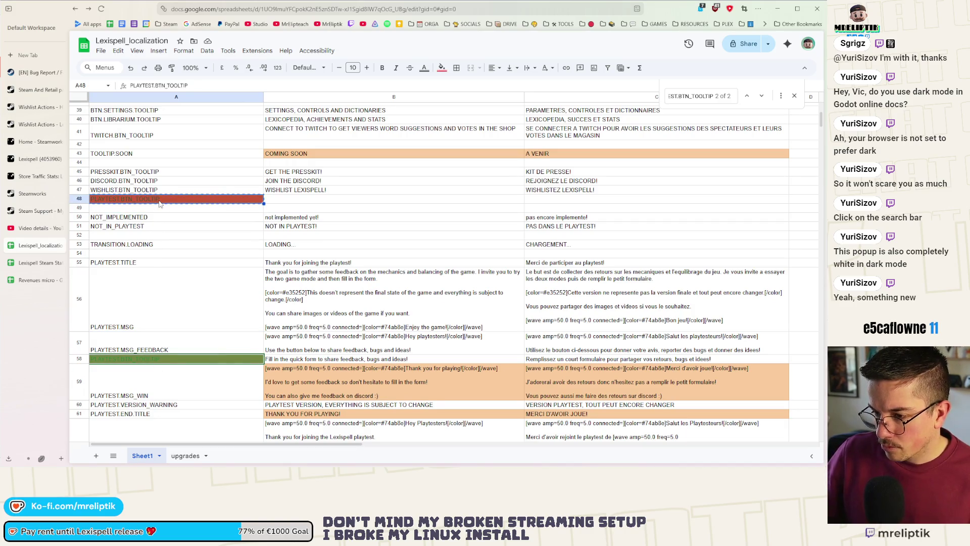
{"action": "key", "text": "Delete"}
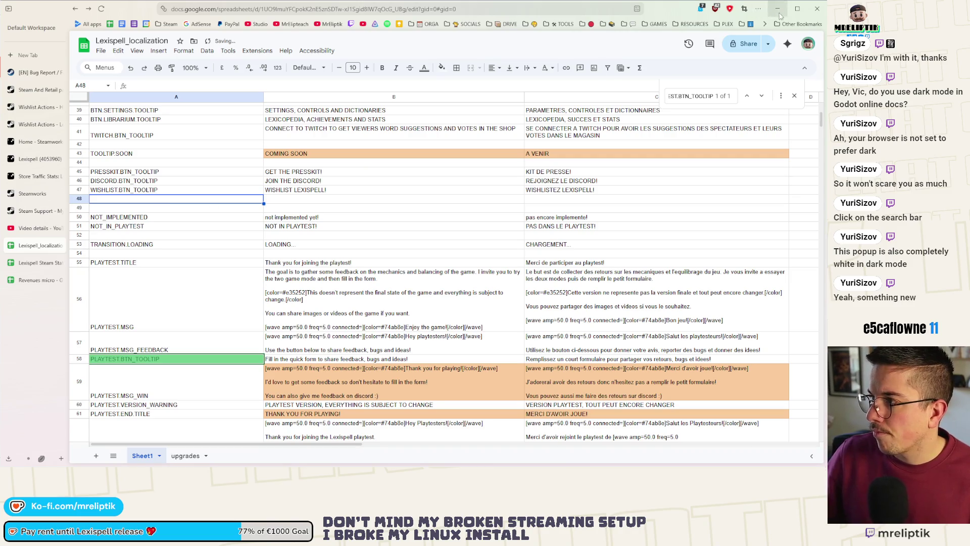
{"action": "left_click", "coordinate": [777, 8]}
{"action": "left_click", "coordinate": [777, 7]}
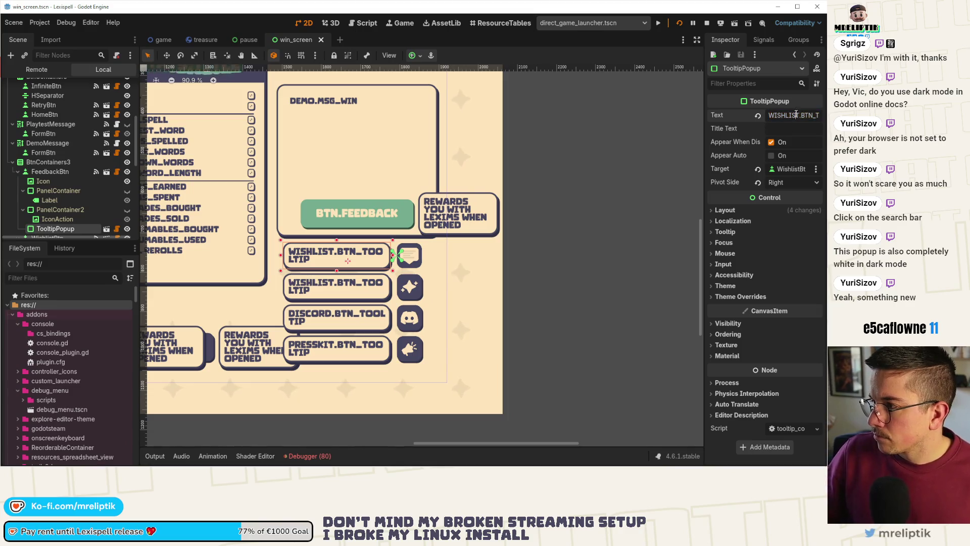
- Set the feedback tooltip's Text to PLAYTEST.BTN_TOOLTIP and its Target to FeedbackBtn, then save
{"action": "key", "text": "ctrl+v"}
{"action": "key", "text": "ctrl+s"}
{"action": "left_click", "coordinate": [757, 170]}
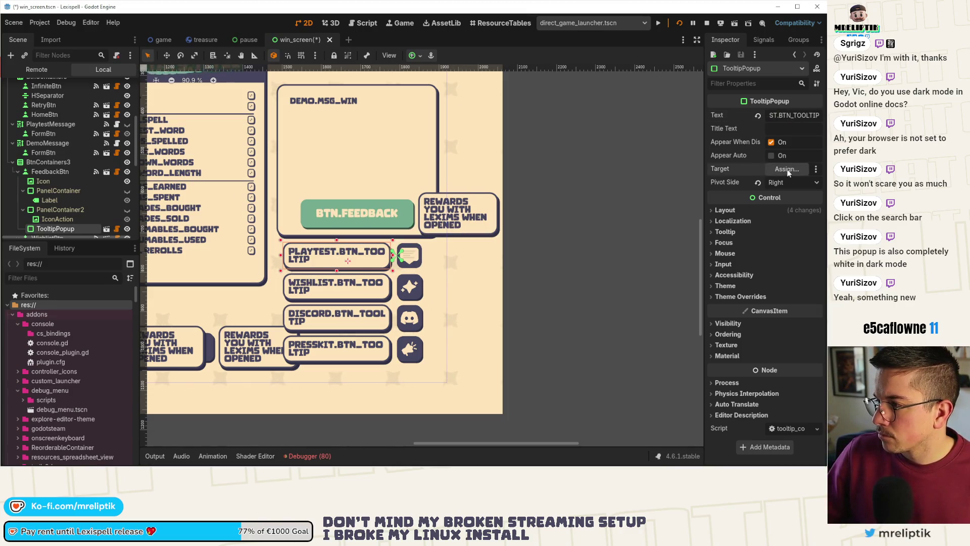
{"action": "left_click", "coordinate": [787, 169]}
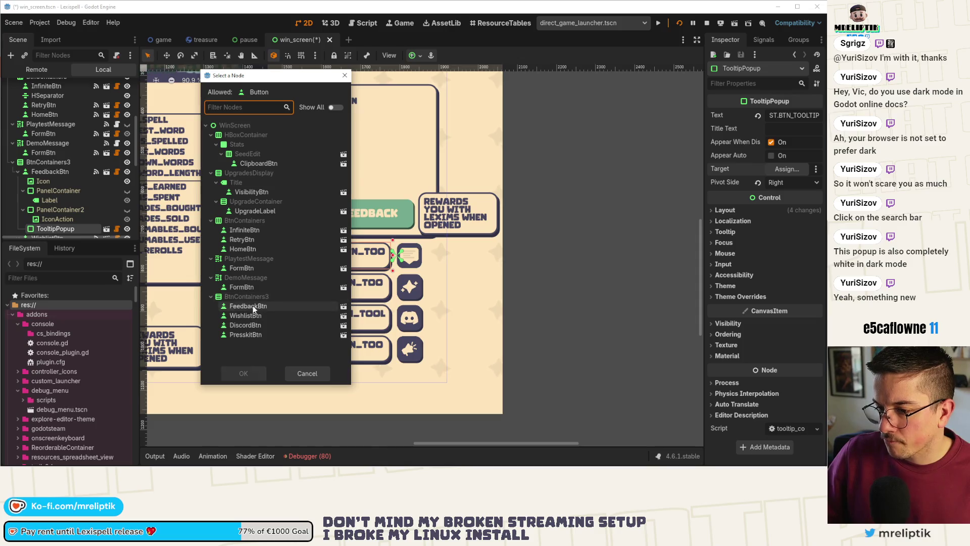
{"action": "double_click", "coordinate": [248, 305]}
{"action": "key", "text": "ctrl+s"}
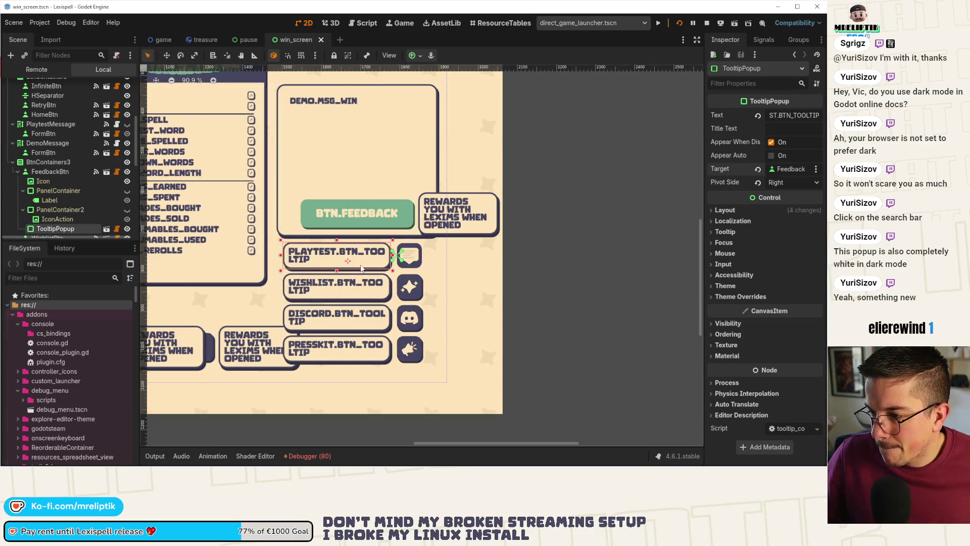
- Collapse the FeedbackBtn and PresskitBtn nodes and open the win_screen.gd script
{"action": "left_click", "coordinate": [18, 172]}
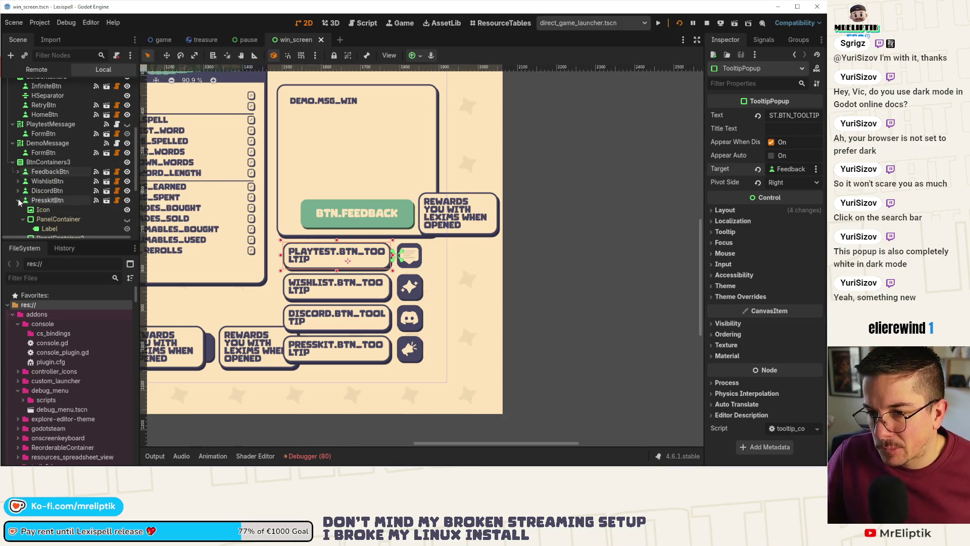
{"action": "left_click", "coordinate": [18, 201]}
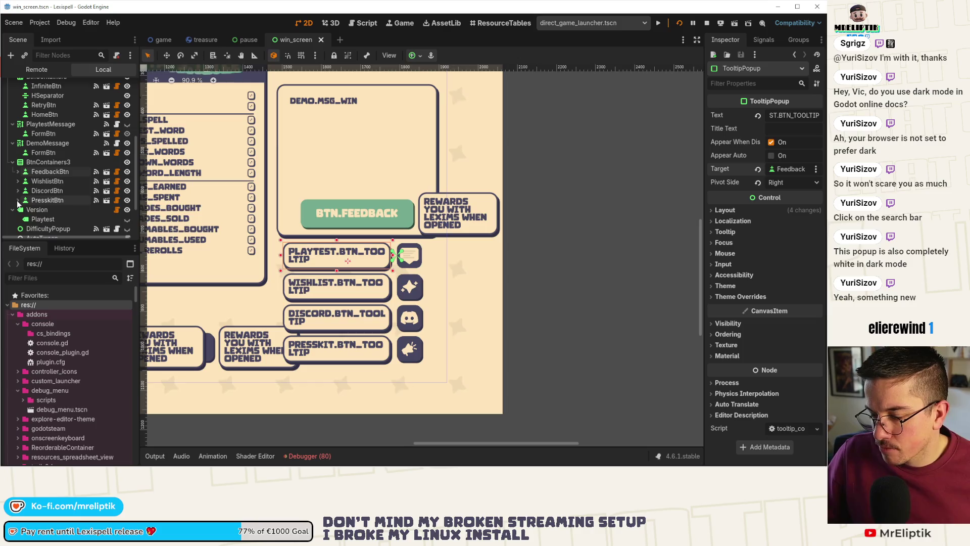
{"action": "scroll", "coordinate": [60, 164], "scroll_direction": "up", "scroll_amount": 5}
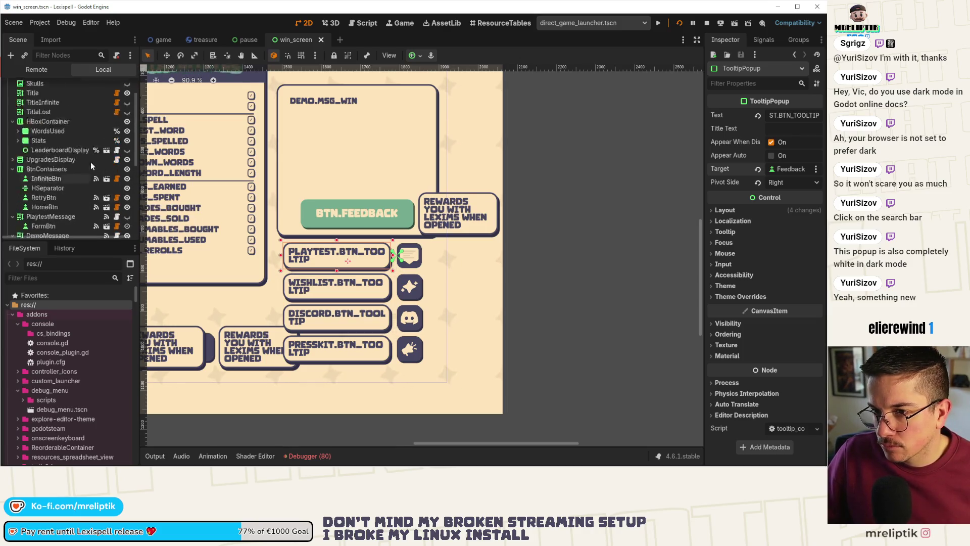
{"action": "left_click", "coordinate": [116, 86]}
{"action": "scroll", "coordinate": [532, 213], "scroll_direction": "up", "scroll_amount": 5}
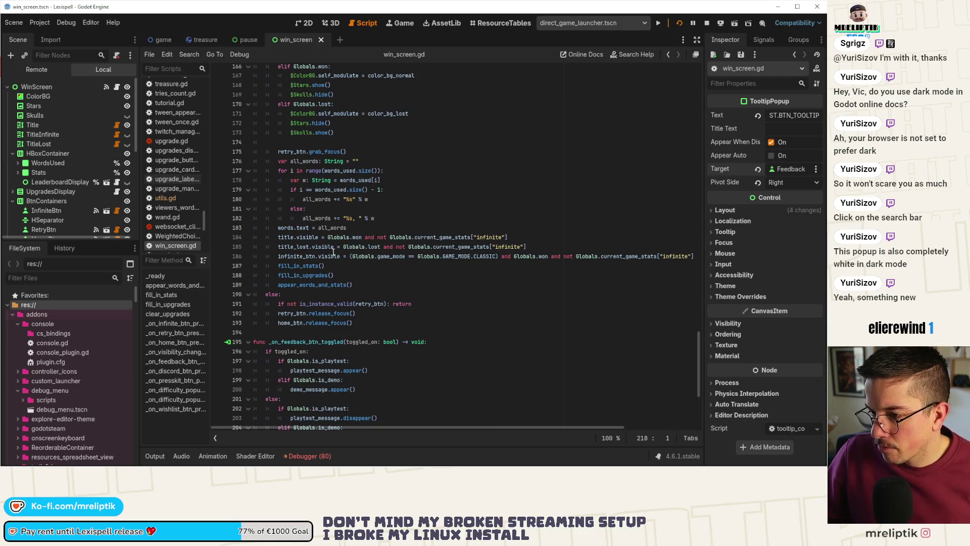
{"action": "scroll", "coordinate": [402, 249], "scroll_direction": "up", "scroll_amount": 6}
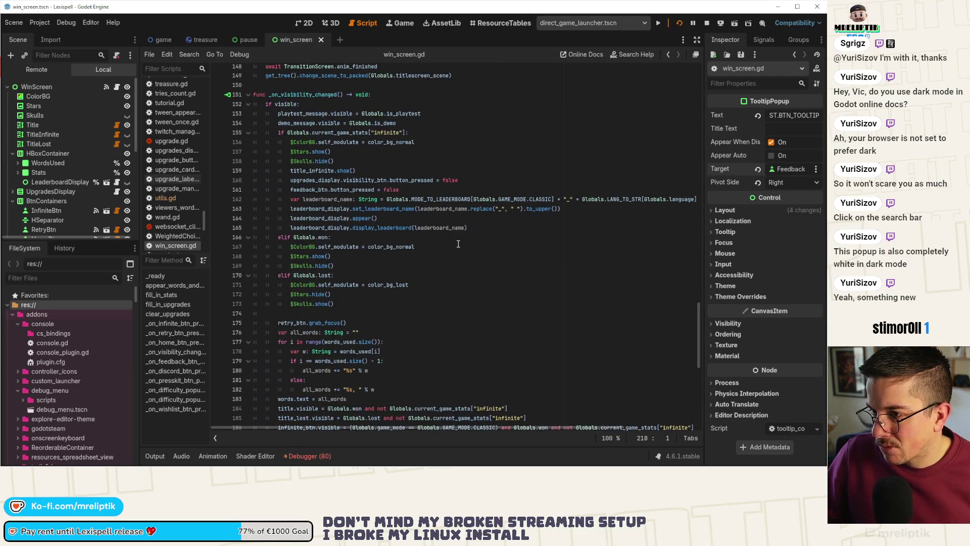
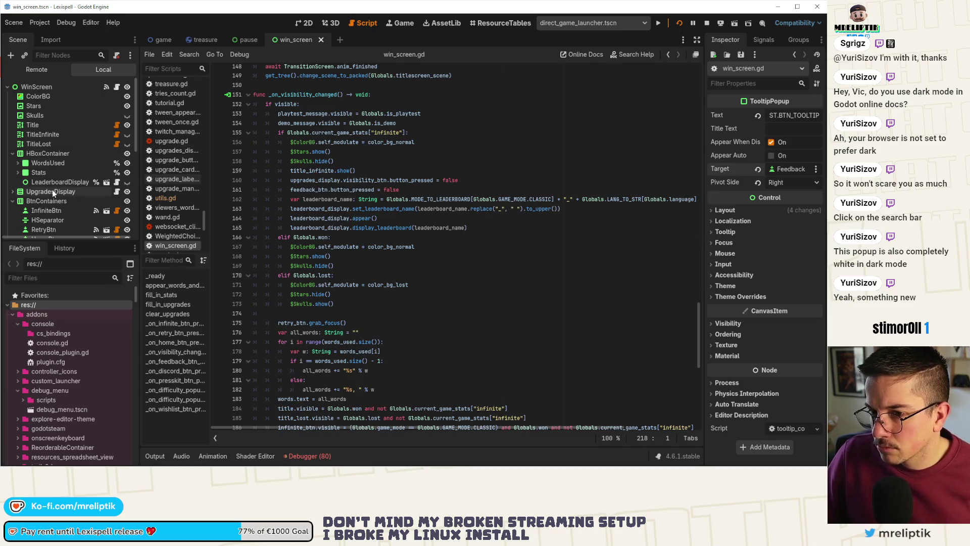
- Inspect the DemoMessage node and check FormBtn's connected signals
{"action": "scroll", "coordinate": [58, 164], "scroll_direction": "down", "scroll_amount": 5}
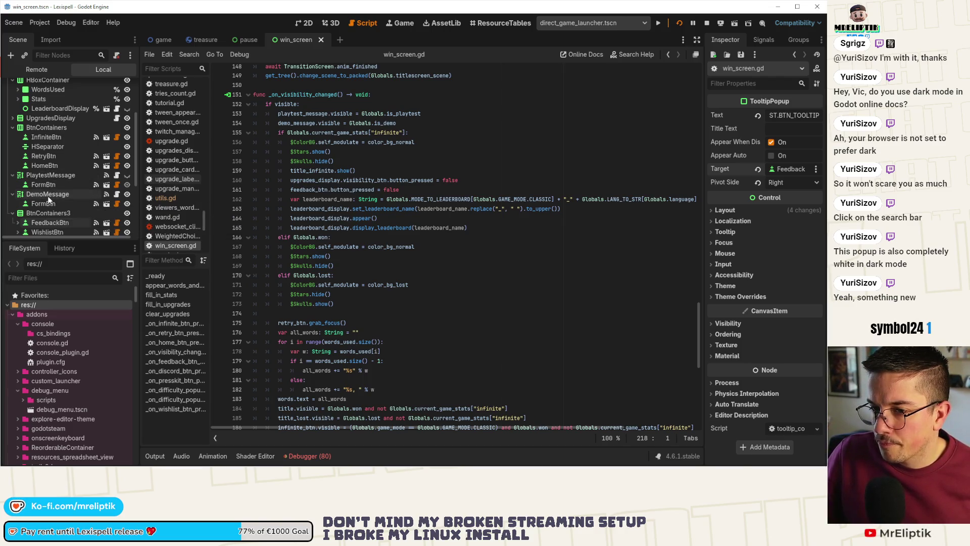
{"action": "left_click", "coordinate": [49, 195]}
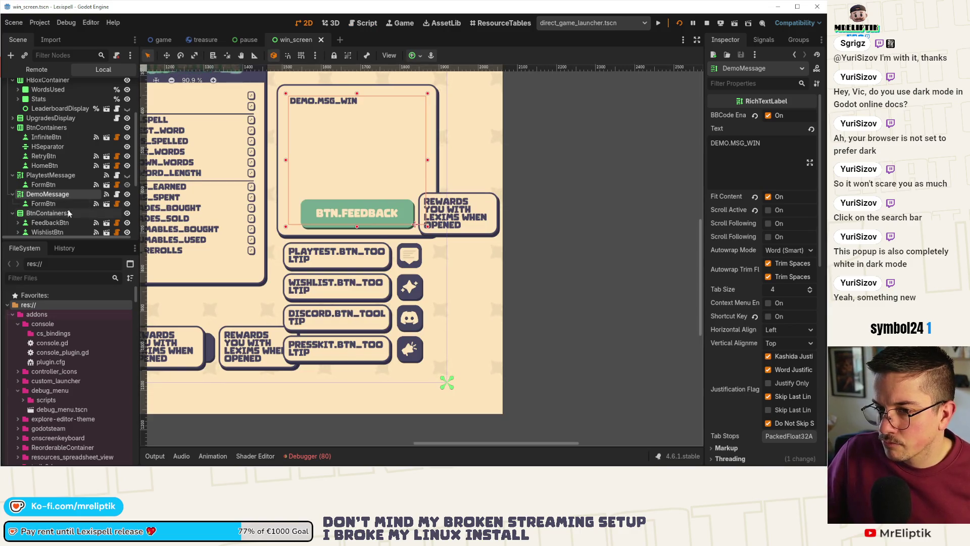
{"action": "left_click", "coordinate": [56, 203]}
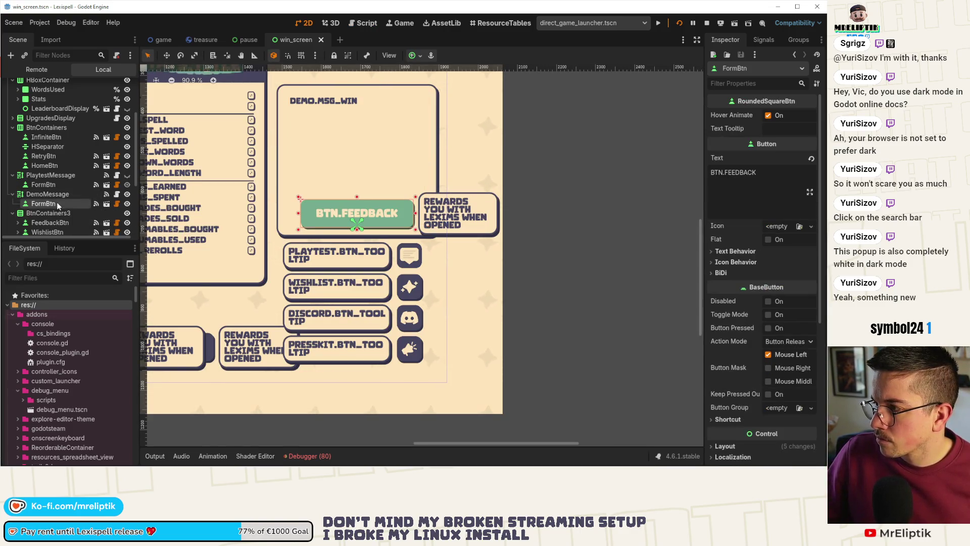
{"action": "left_click", "coordinate": [764, 40]}
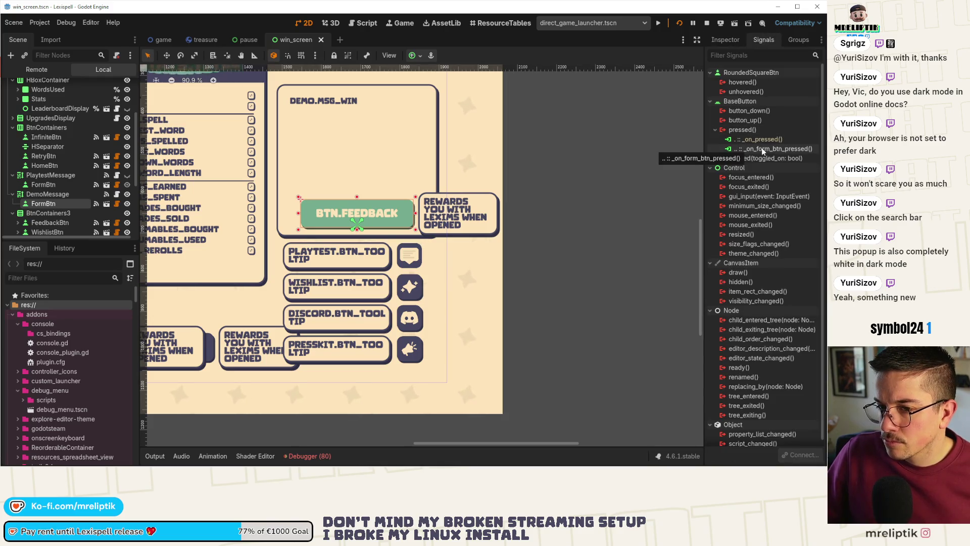
- Open the _on_feedback_btn_toggled handler from FeedbackBtn's toggled connection
{"action": "left_click", "coordinate": [410, 258]}
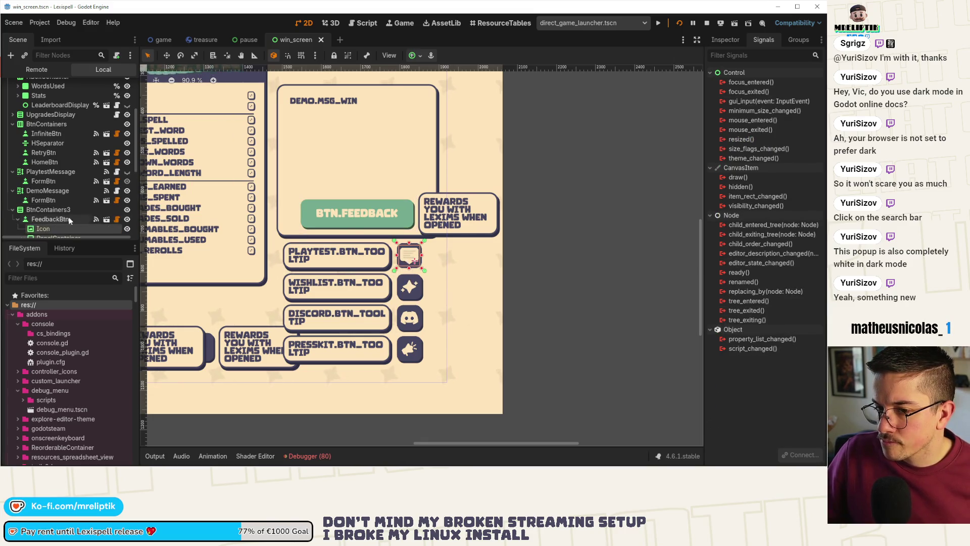
{"action": "scroll", "coordinate": [50, 202], "scroll_direction": "down", "scroll_amount": 1}
{"action": "left_click", "coordinate": [50, 203]}
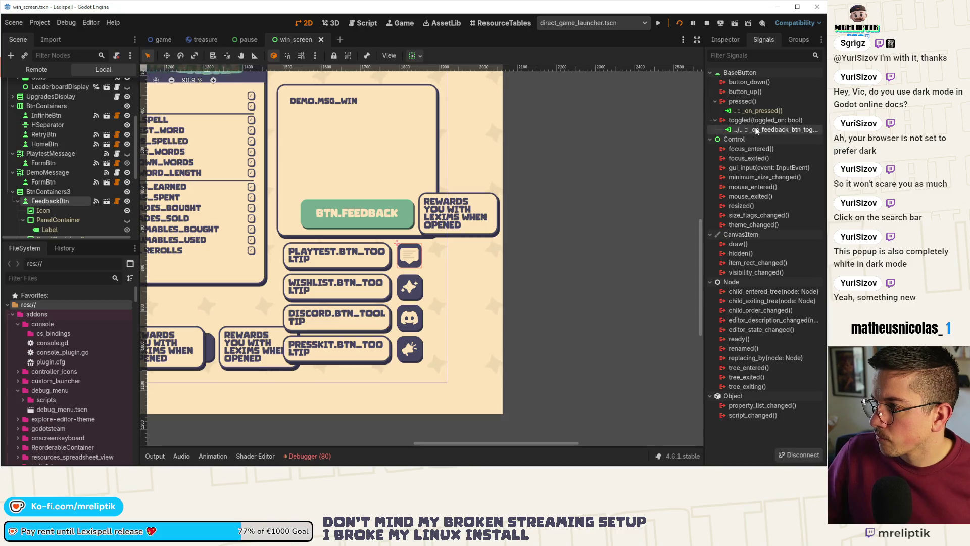
{"action": "double_click", "coordinate": [755, 130]}
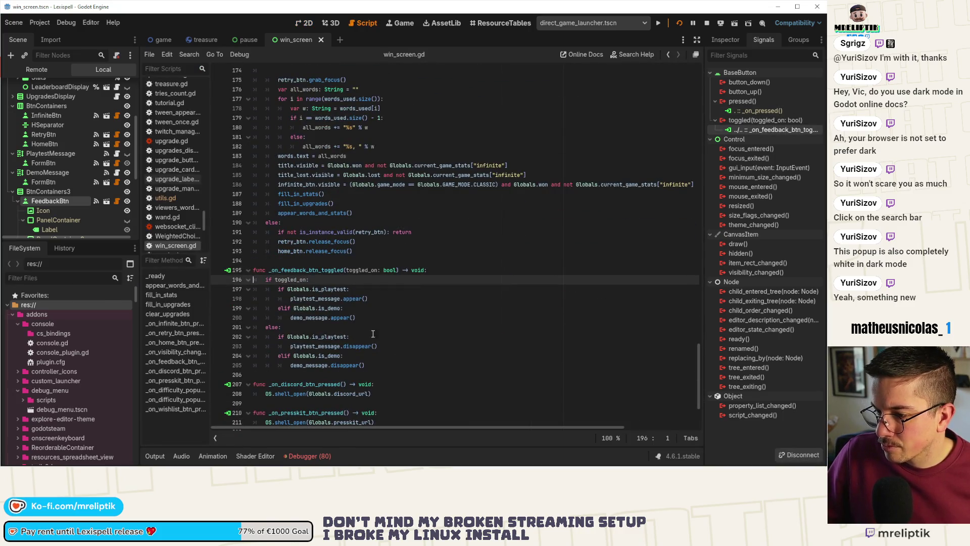
- Review the demo_message and playtest_message appear calls, save win_screen, and return to the 2D layout
{"action": "left_click", "coordinate": [316, 321]}
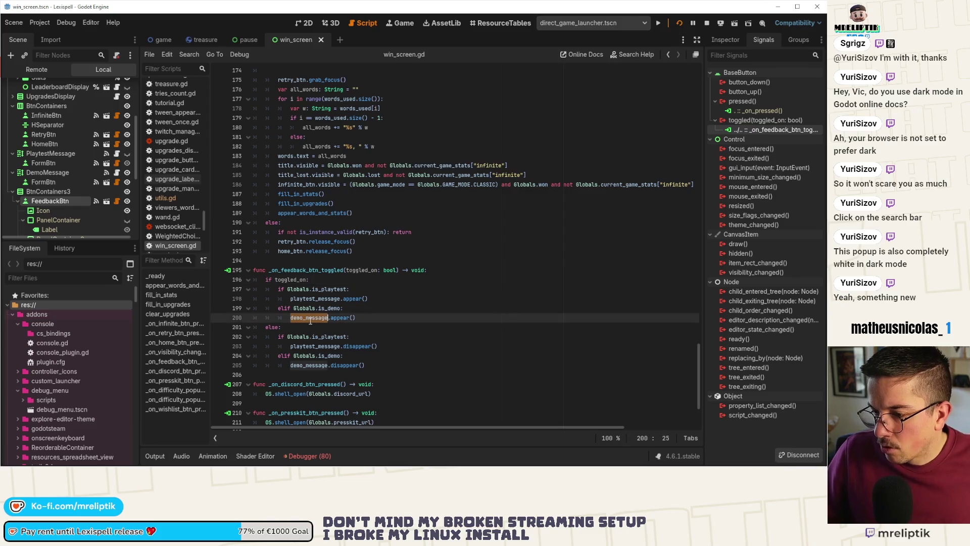
{"action": "left_click", "coordinate": [437, 297]}
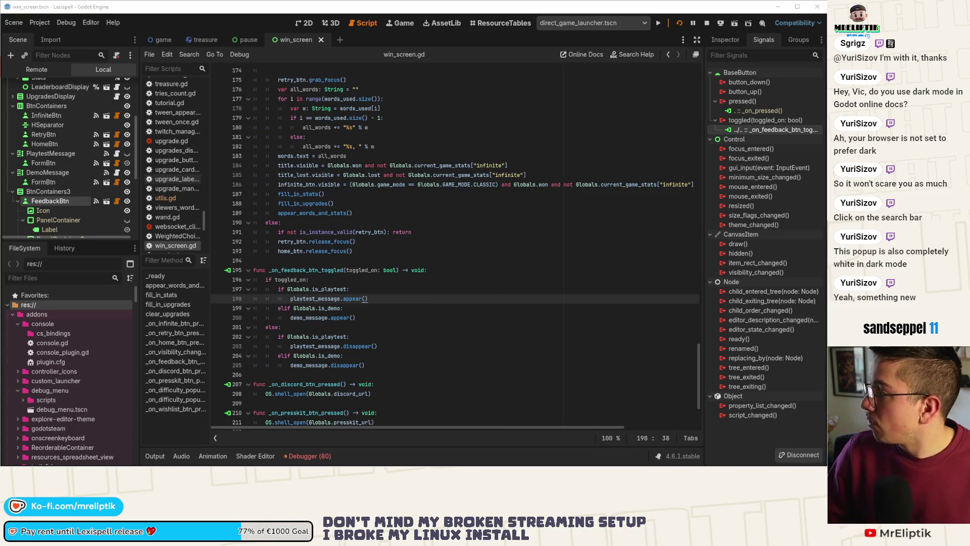
{"action": "key", "text": "ctrl+s"}
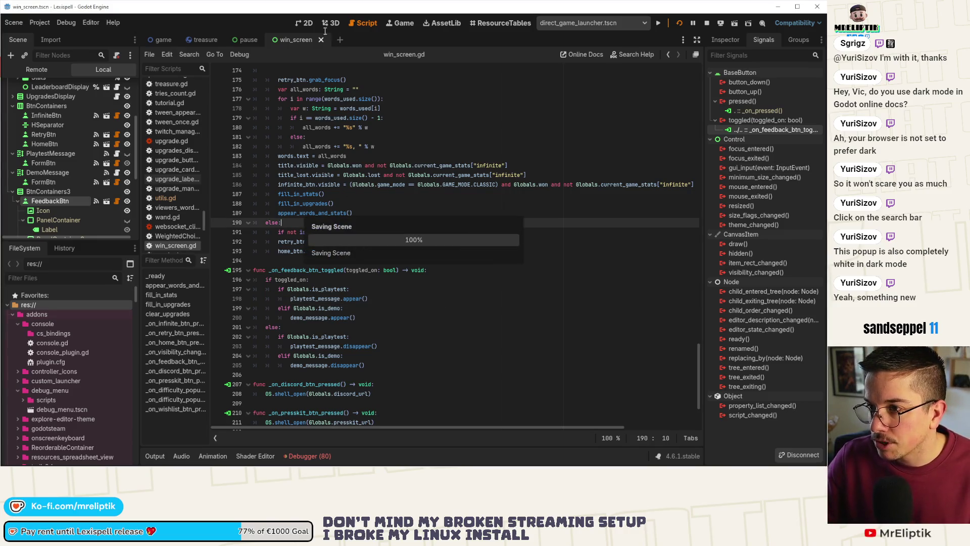
{"action": "left_click", "coordinate": [311, 39]}
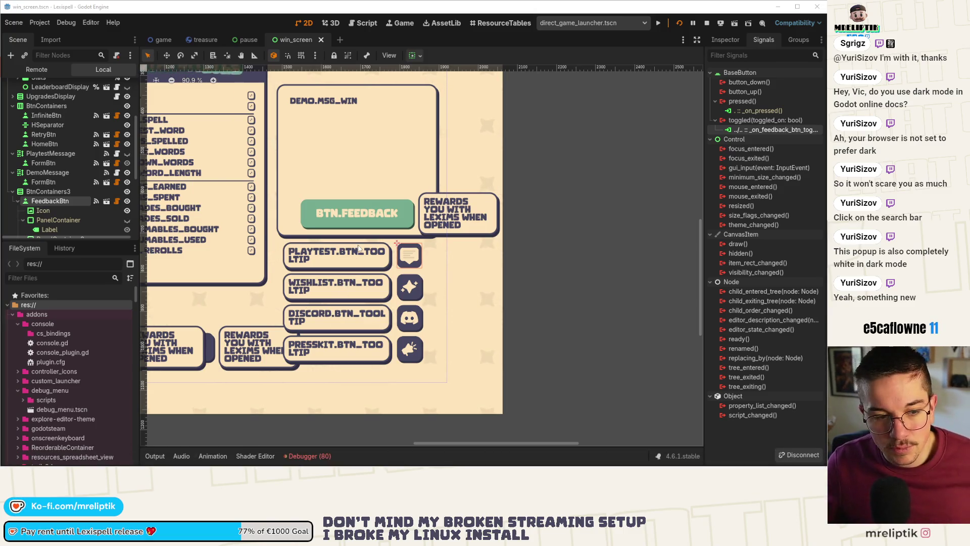
{"action": "mouse_move", "coordinate": [293, 465]}
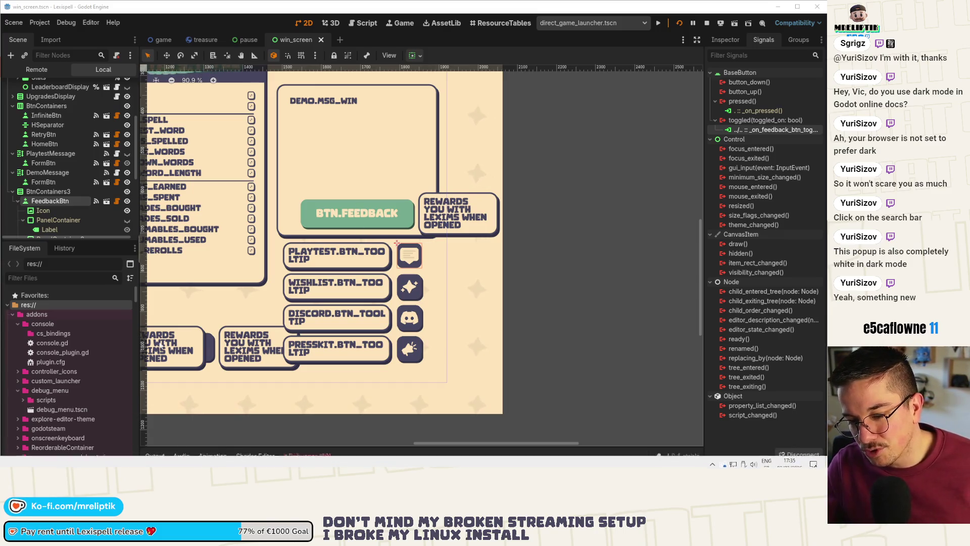
{"action": "scroll", "coordinate": [313, 168], "scroll_direction": "left", "scroll_amount": 5}
{"action": "scroll", "coordinate": [313, 168], "scroll_direction": "down", "scroll_amount": 2}
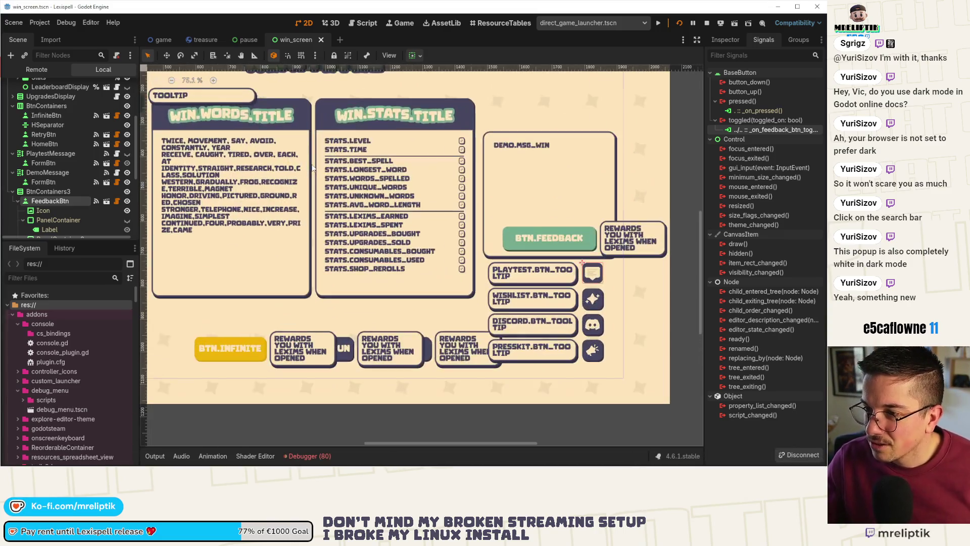
{"action": "left_click", "coordinate": [326, 156]}
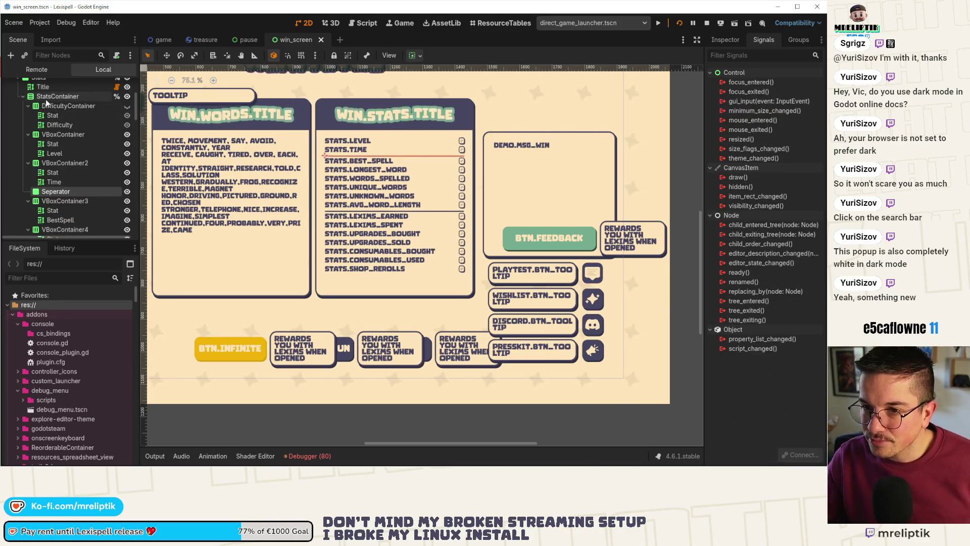
{"action": "scroll", "coordinate": [67, 211], "scroll_direction": "up", "scroll_amount": 4}
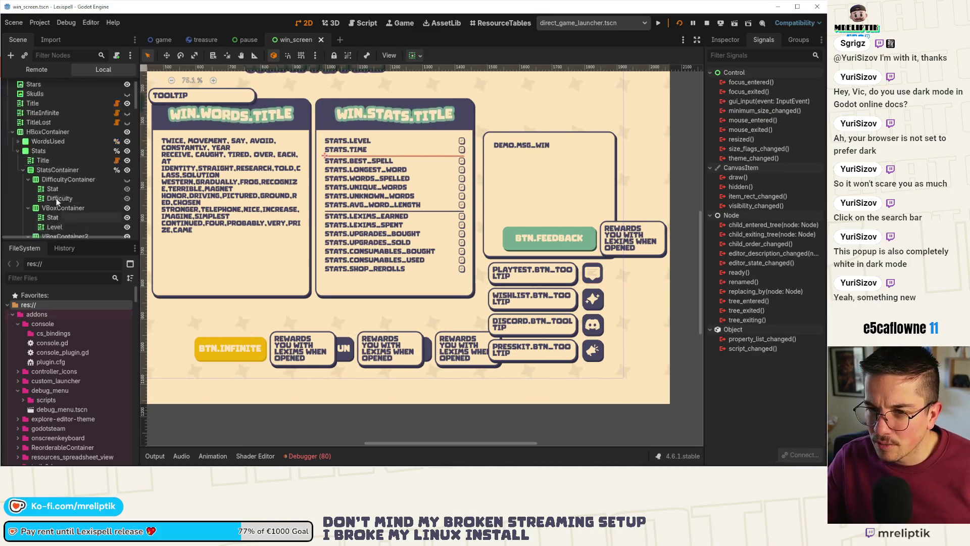
{"action": "left_click", "coordinate": [18, 151]}
{"action": "scroll", "coordinate": [66, 167], "scroll_direction": "up", "scroll_amount": 1}
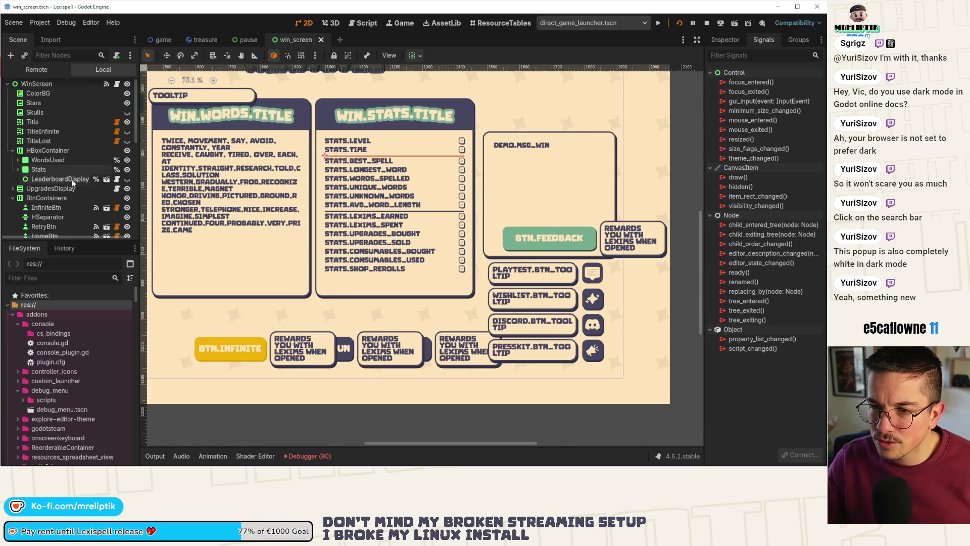
{"action": "left_click", "coordinate": [126, 179]}
{"action": "scroll", "coordinate": [404, 202], "scroll_direction": "down", "scroll_amount": 2}
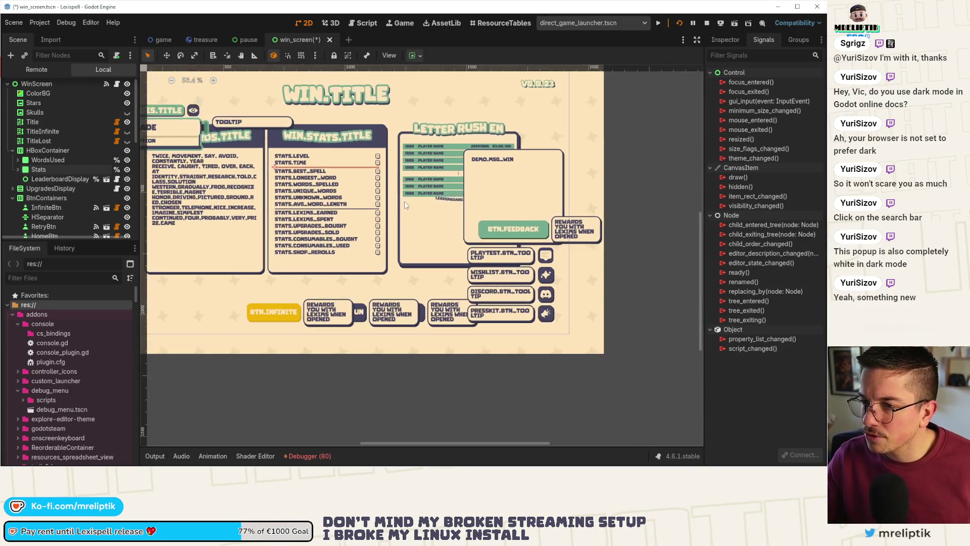
{"action": "scroll", "coordinate": [405, 205], "scroll_direction": "down", "scroll_amount": 3}
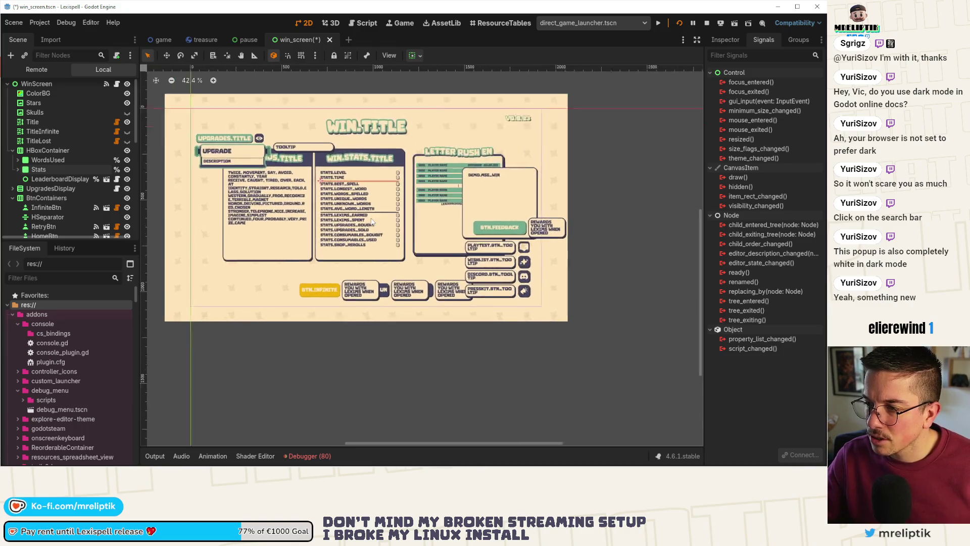
{"action": "scroll", "coordinate": [372, 222], "scroll_direction": "up", "scroll_amount": 1}
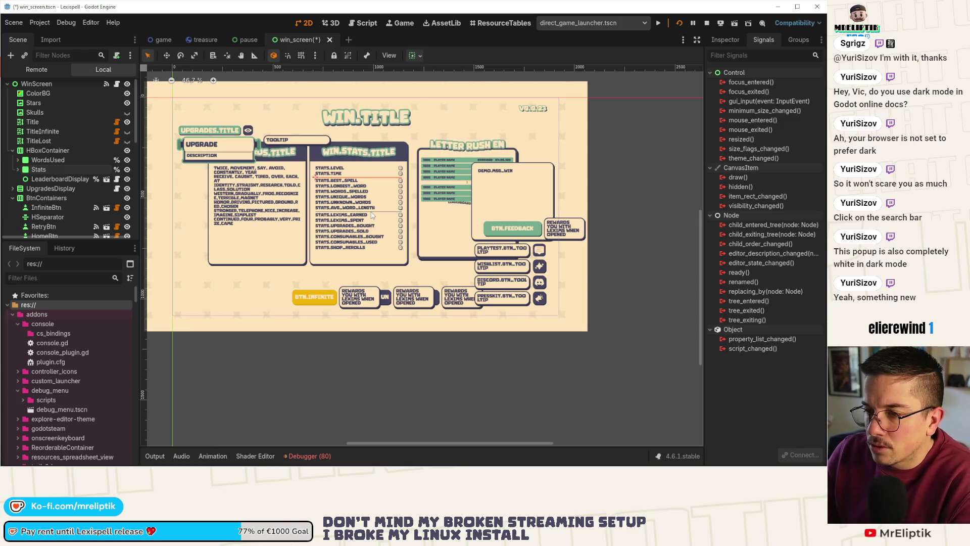
{"action": "left_click", "coordinate": [127, 179]}
{"action": "left_click", "coordinate": [75, 180]}
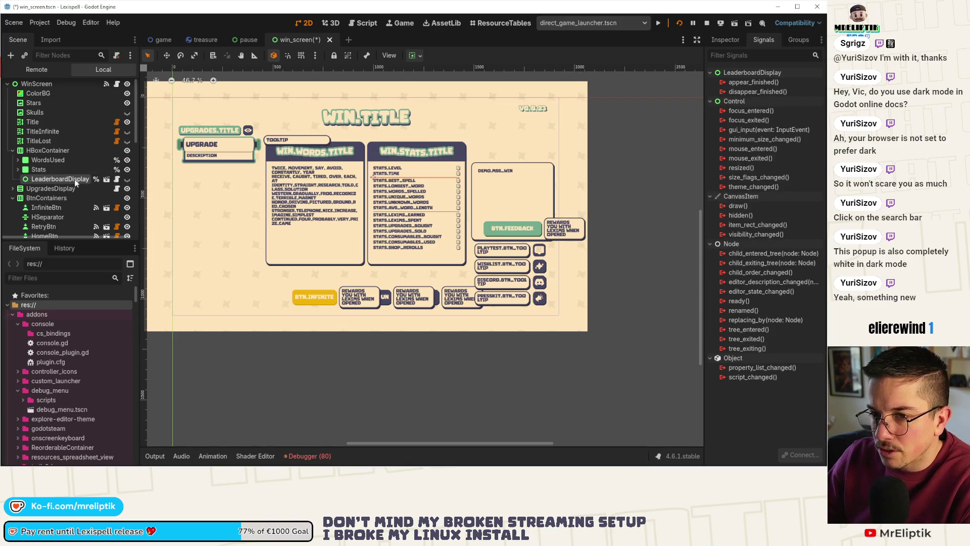
{"action": "left_click", "coordinate": [45, 169]}
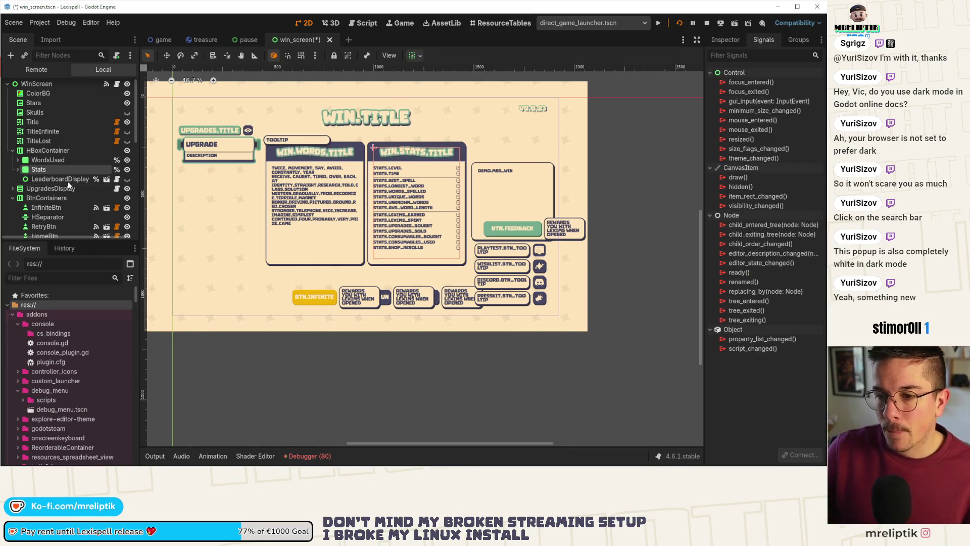
{"action": "key", "text": "ctrl+d"}
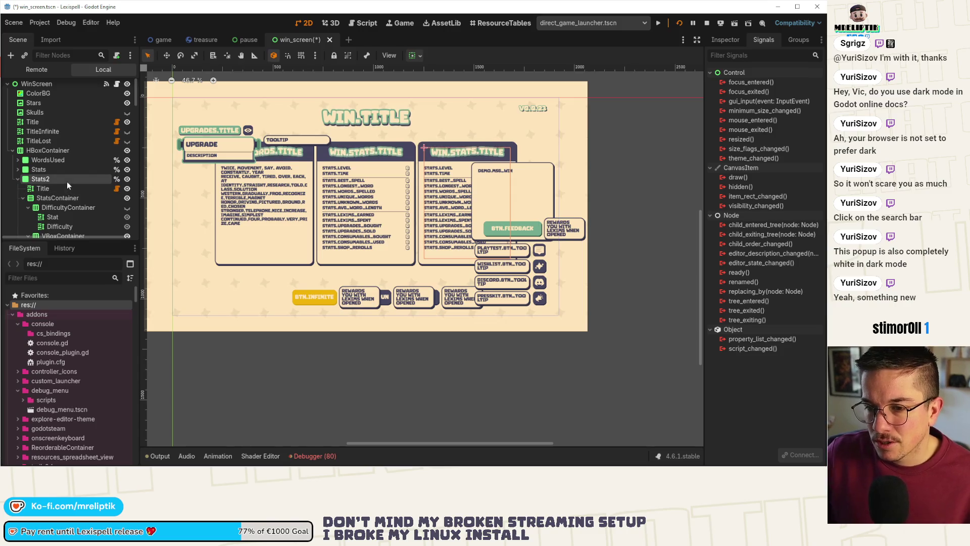
- Rename the duplicated panel to StatsRush and hide the original Stats panel
{"action": "double_click", "coordinate": [66, 179]}
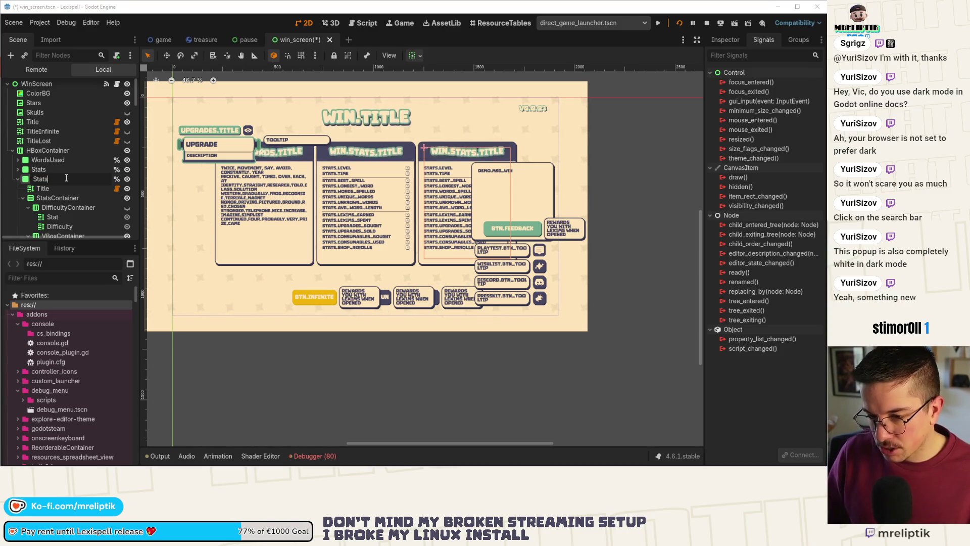
{"action": "key", "text": "Escape"}
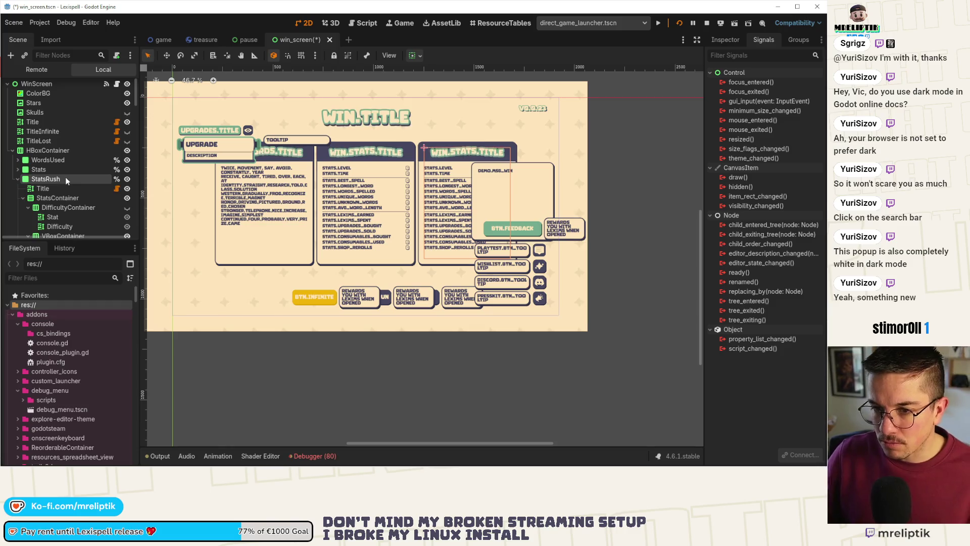
{"action": "left_click", "coordinate": [17, 179]}
{"action": "left_click", "coordinate": [127, 169]}
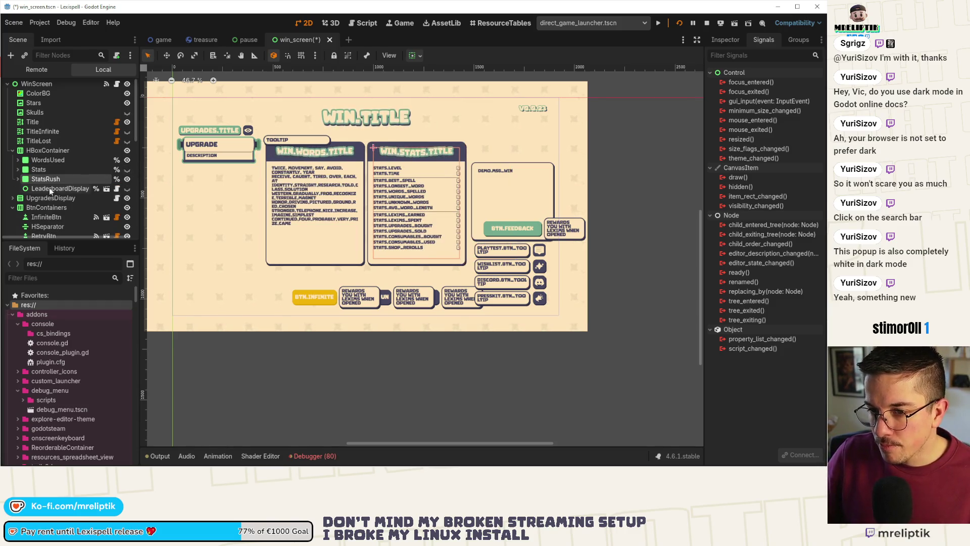
{"action": "left_click", "coordinate": [18, 179]}
- Delete the DifficultyContainer and the Level stat row from StatsRush
{"action": "scroll", "coordinate": [101, 180], "scroll_direction": "down", "scroll_amount": 3}
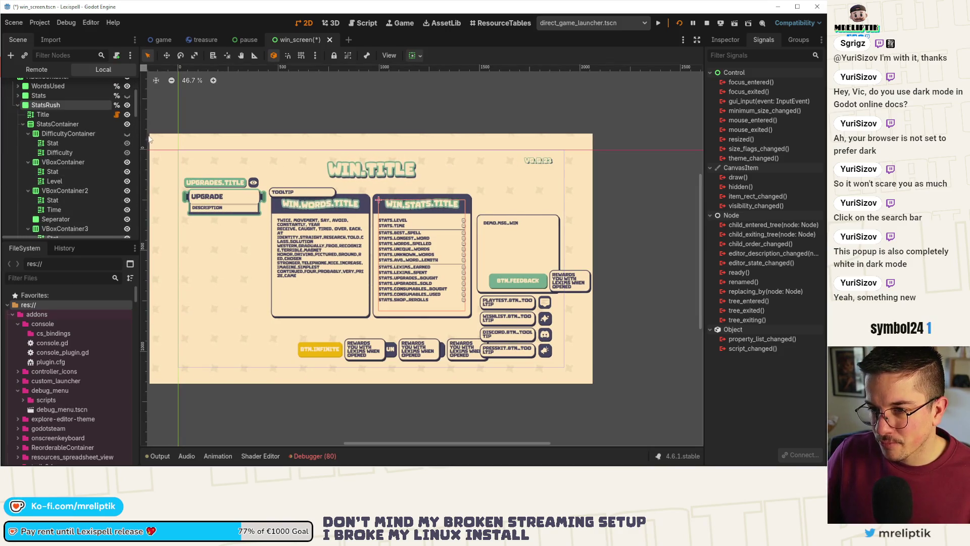
{"action": "double_click", "coordinate": [69, 134]}
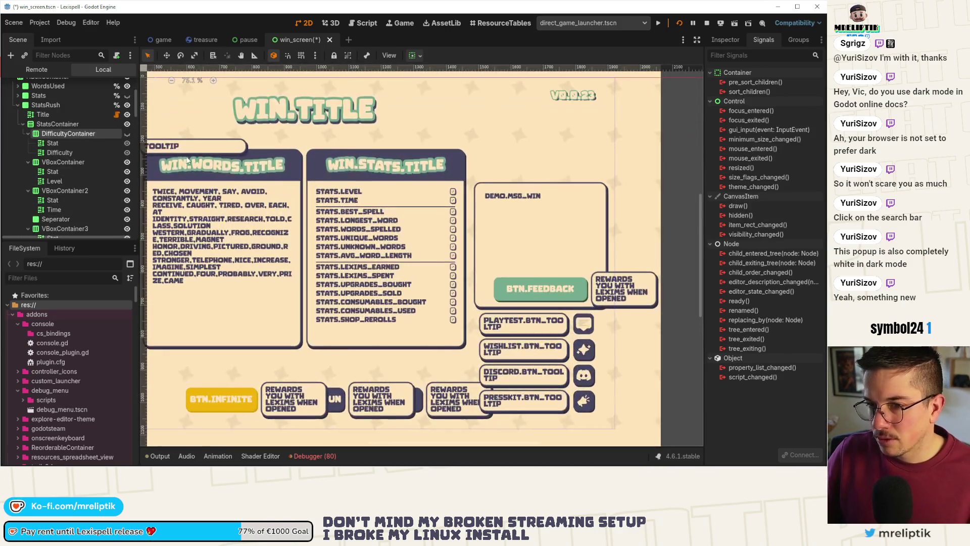
{"action": "key", "text": "Delete"}
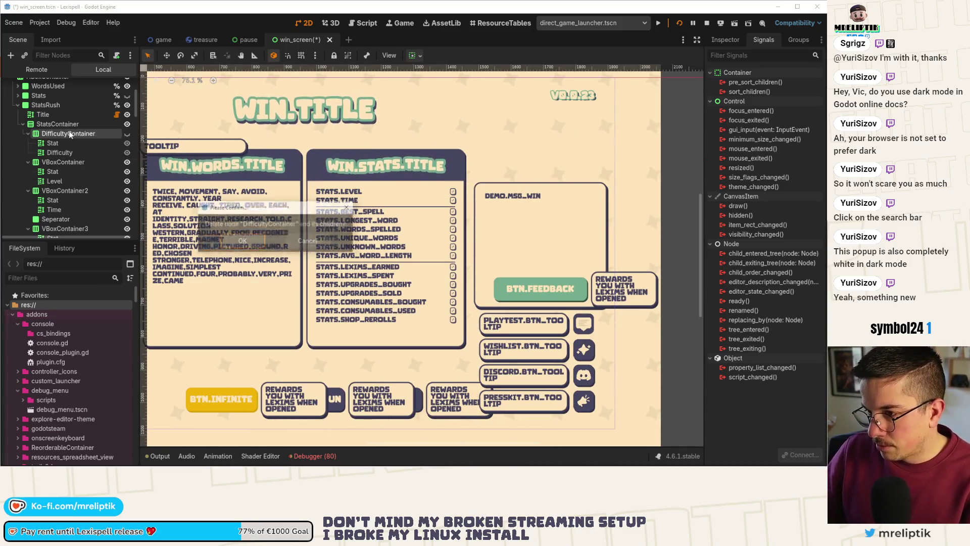
{"action": "key", "text": "Return"}
{"action": "left_click", "coordinate": [60, 127]}
{"action": "left_click", "coordinate": [60, 130]}
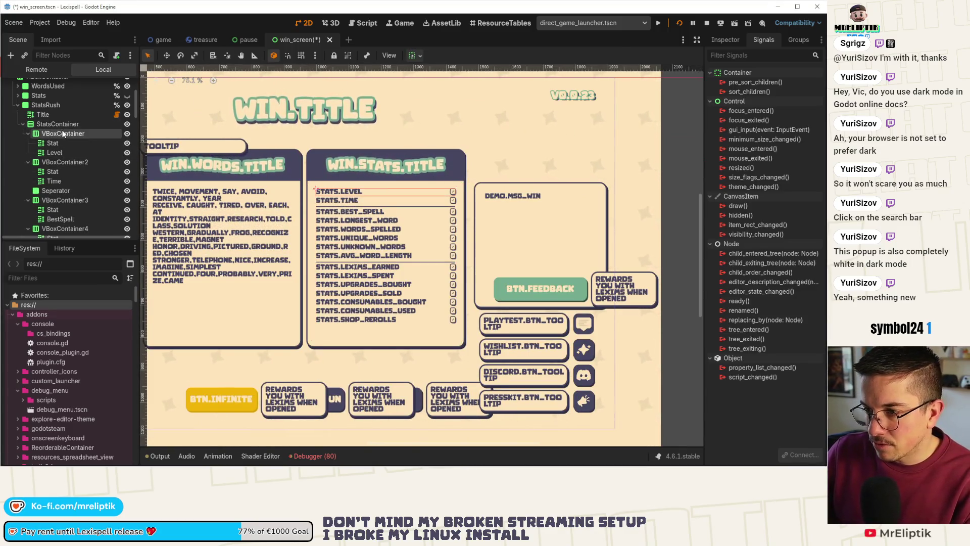
{"action": "key", "text": "Delete"}
{"action": "key", "text": "Return"}
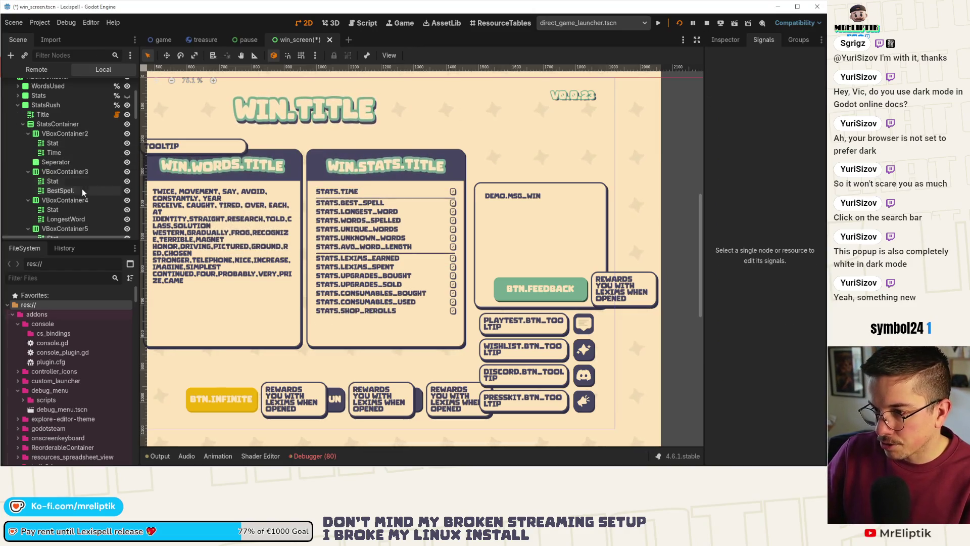
- Duplicate the Time stat row, save, and move the copy above the original Time row
{"action": "left_click", "coordinate": [83, 134]}
{"action": "key", "text": "ctrl+d"}
{"action": "key", "text": "ctrl+s"}
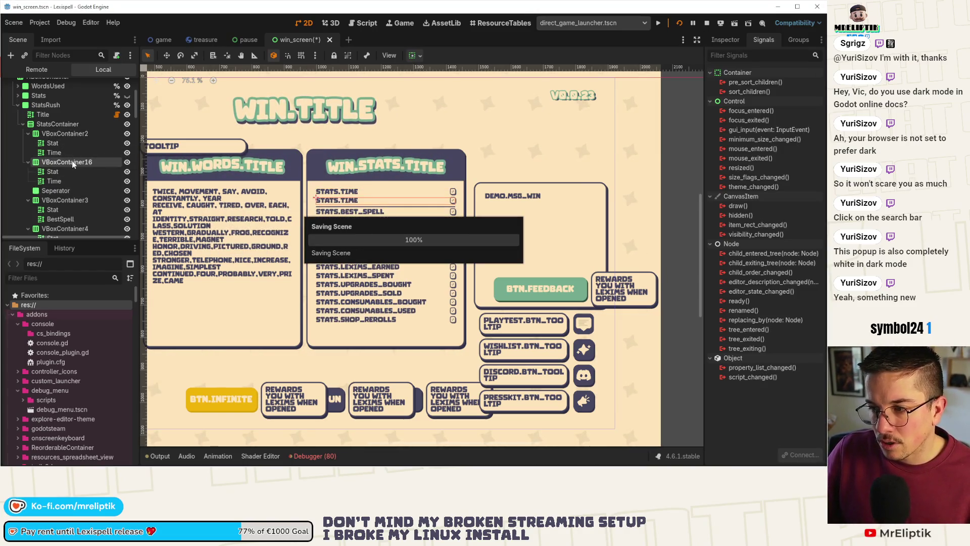
{"action": "left_click_drag", "start_coordinate": [85, 163], "coordinate": [76, 130]}
- Rename the copied row's Time label to Score
{"action": "double_click", "coordinate": [69, 153]}
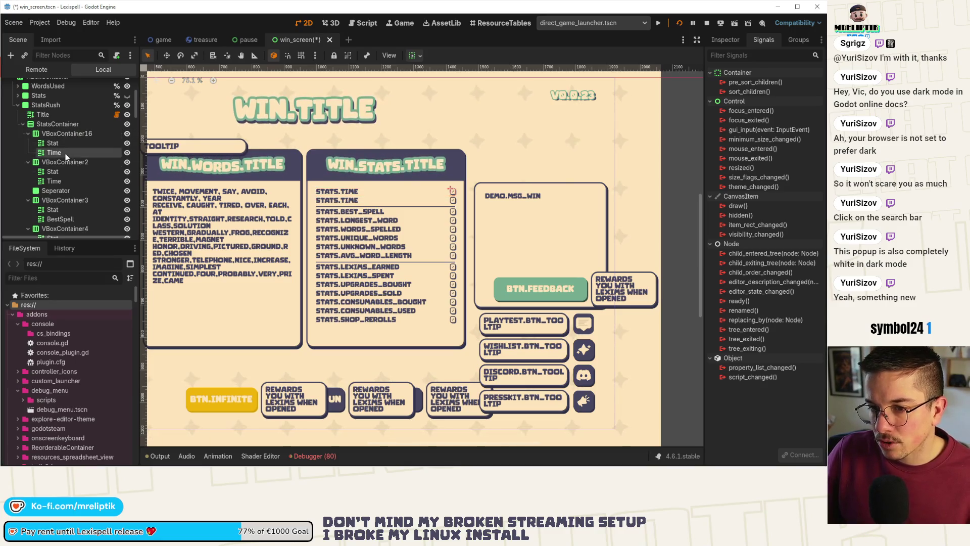
{"action": "type", "text": "Score"}
{"action": "key", "text": "Escape"}
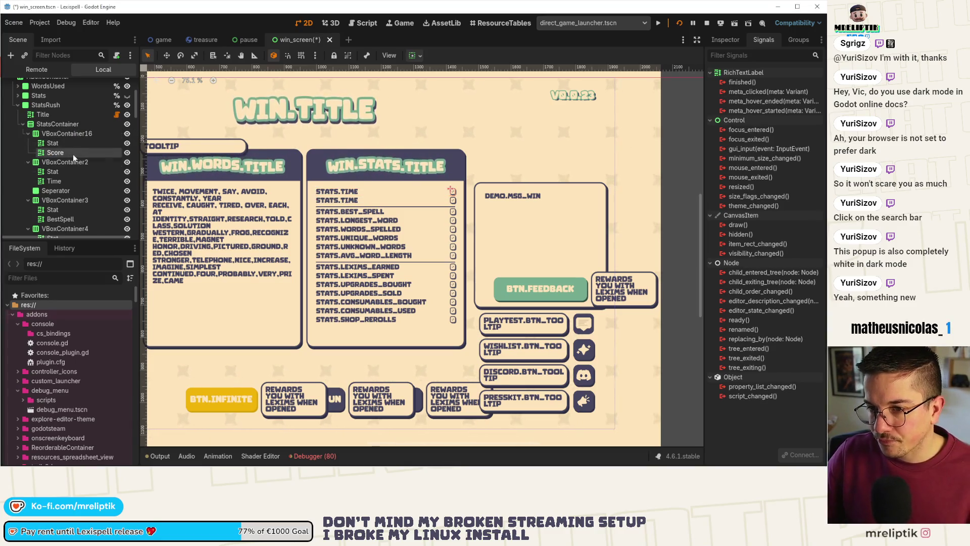
{"action": "left_click", "coordinate": [71, 199]}
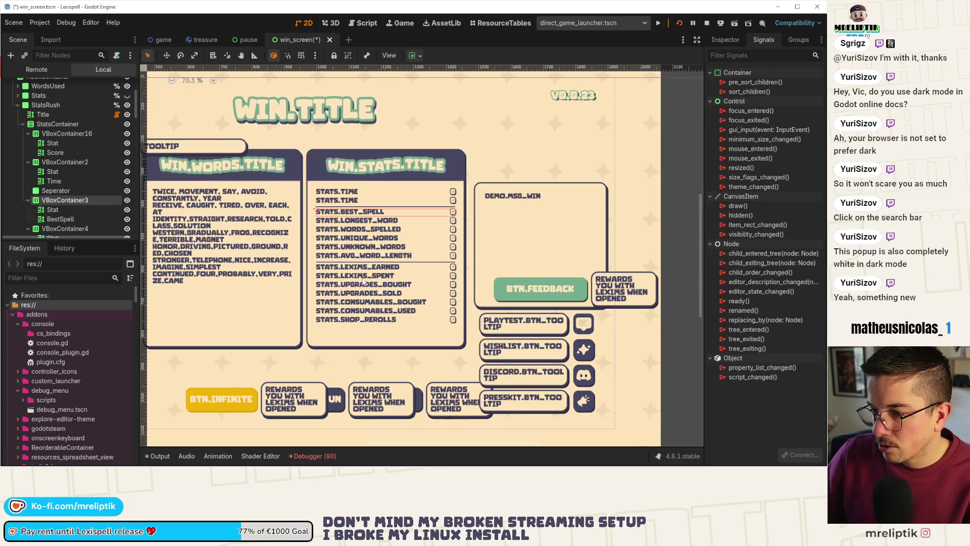
{"action": "scroll", "coordinate": [76, 192], "scroll_direction": "down", "scroll_amount": 5}
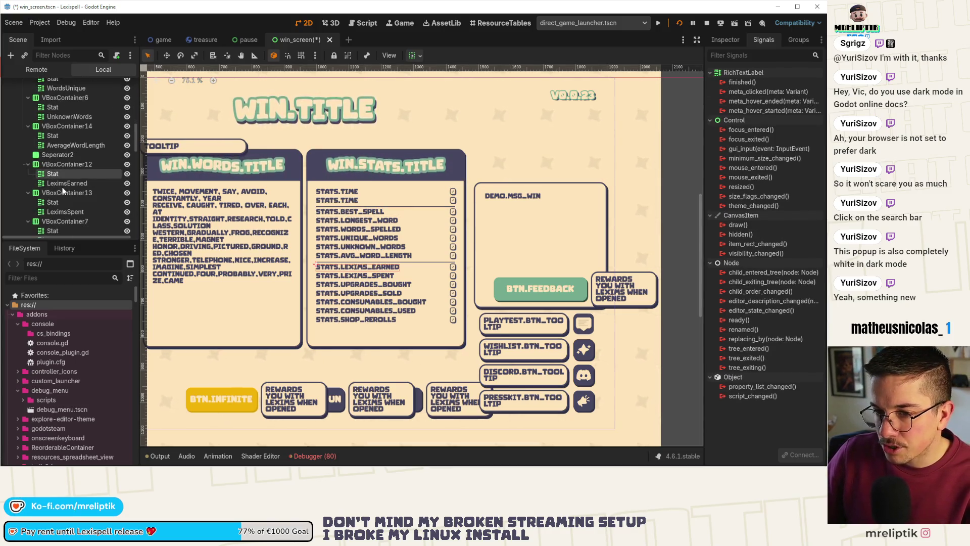
- Delete the stat rows from Lexims Earned through Shop Rerolls
{"action": "left_click", "coordinate": [67, 164]}
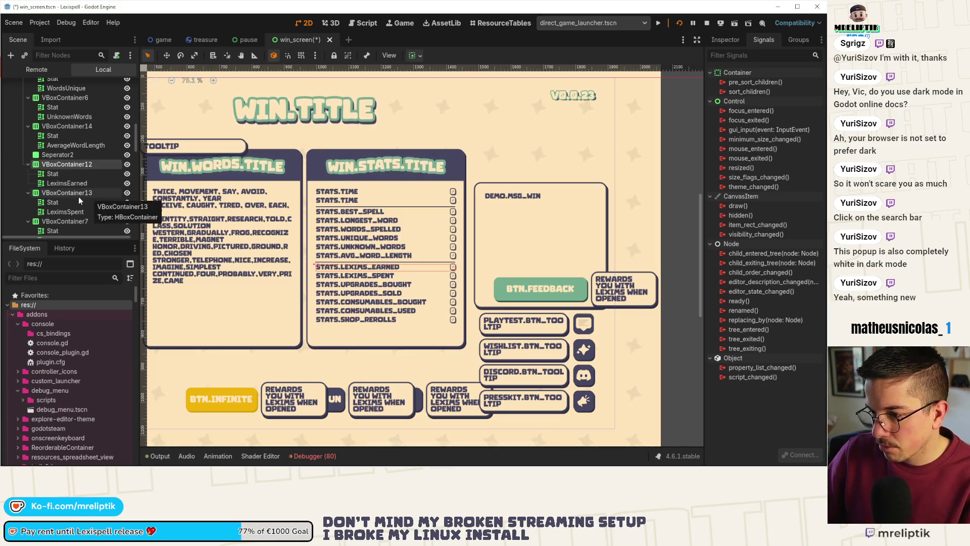
{"action": "scroll", "coordinate": [41, 196], "scroll_direction": "down", "scroll_amount": 2}
{"action": "left_click", "coordinate": [62, 150]}
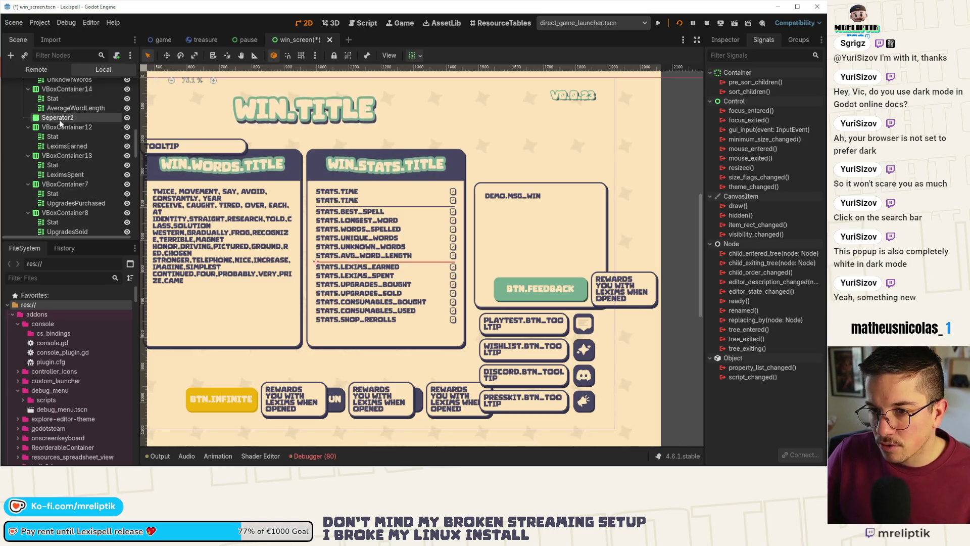
{"action": "scroll", "coordinate": [61, 150], "scroll_direction": "down", "scroll_amount": 4}
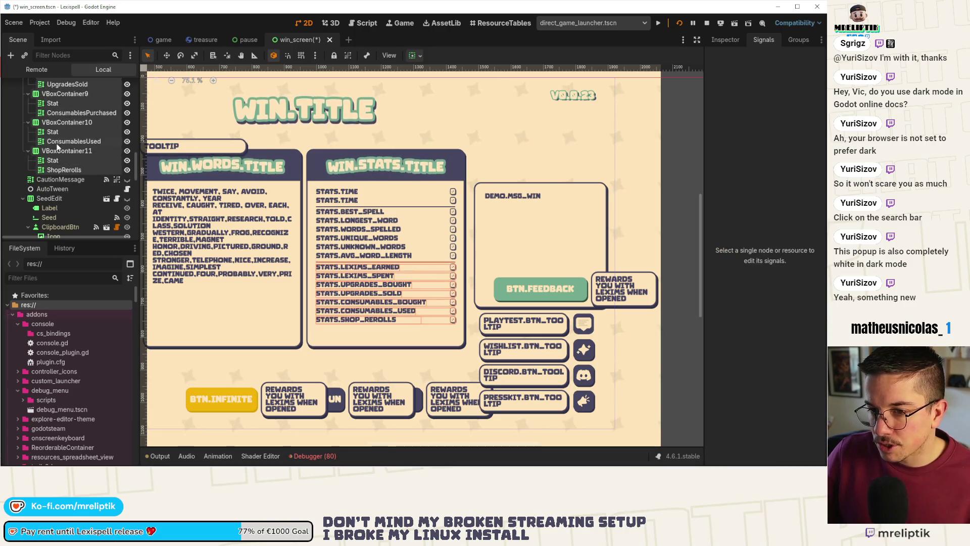
{"action": "left_click", "coordinate": [64, 170], "text": "shift"}
{"action": "key", "text": "Delete"}
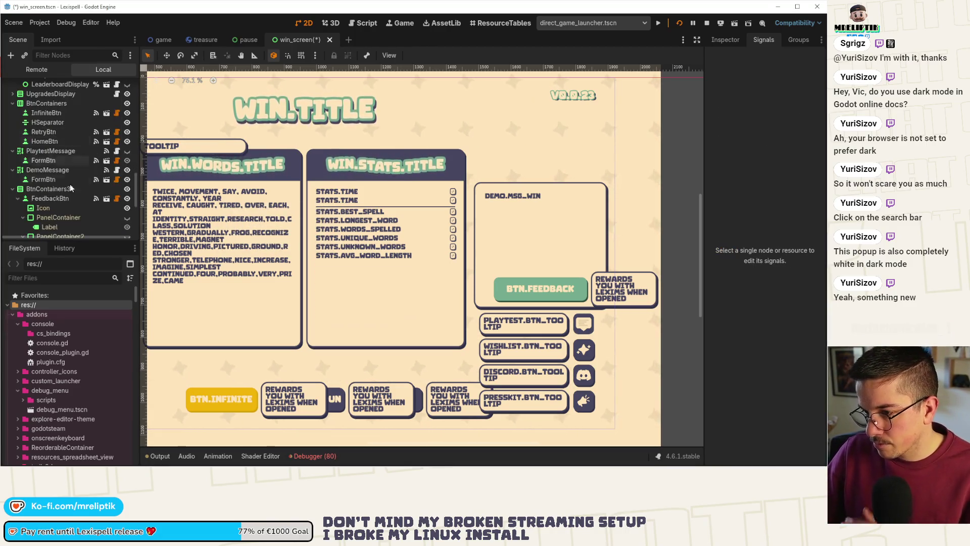
- Check the remaining rows end at Avg Word Length, collapse StatsContainer, and save the scene
{"action": "scroll", "coordinate": [439, 207], "scroll_direction": "down", "scroll_amount": 2}
{"action": "scroll", "coordinate": [86, 163], "scroll_direction": "up", "scroll_amount": 5}
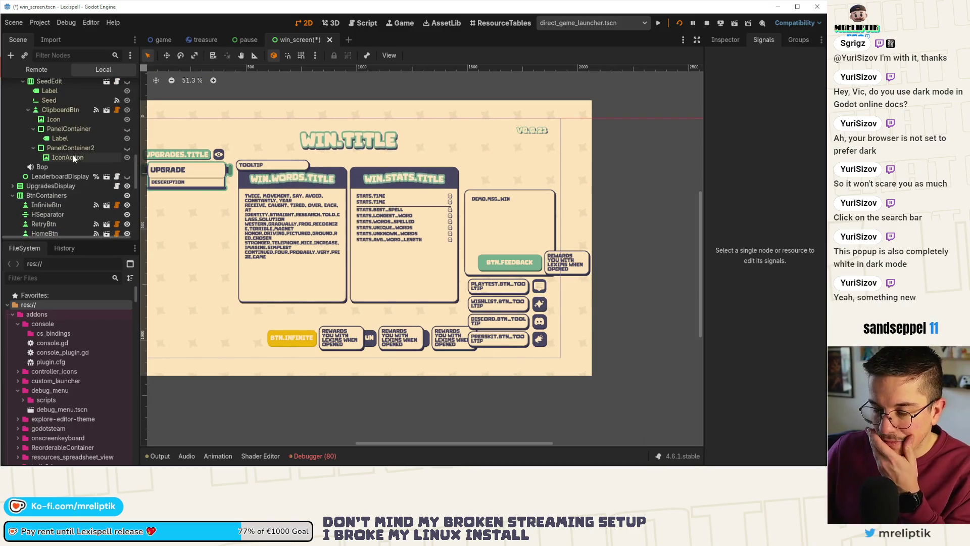
{"action": "scroll", "coordinate": [45, 179], "scroll_direction": "up", "scroll_amount": 10}
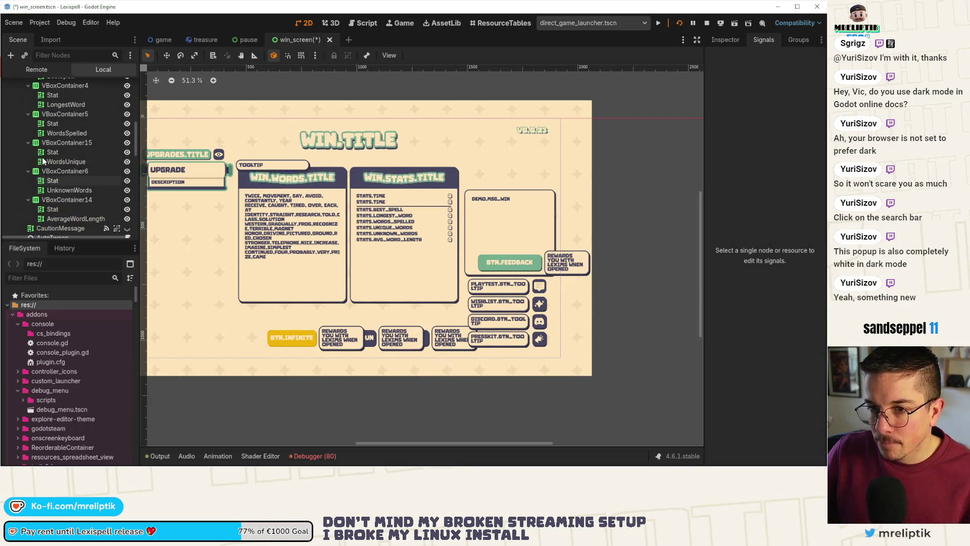
{"action": "scroll", "coordinate": [40, 173], "scroll_direction": "down", "scroll_amount": 3}
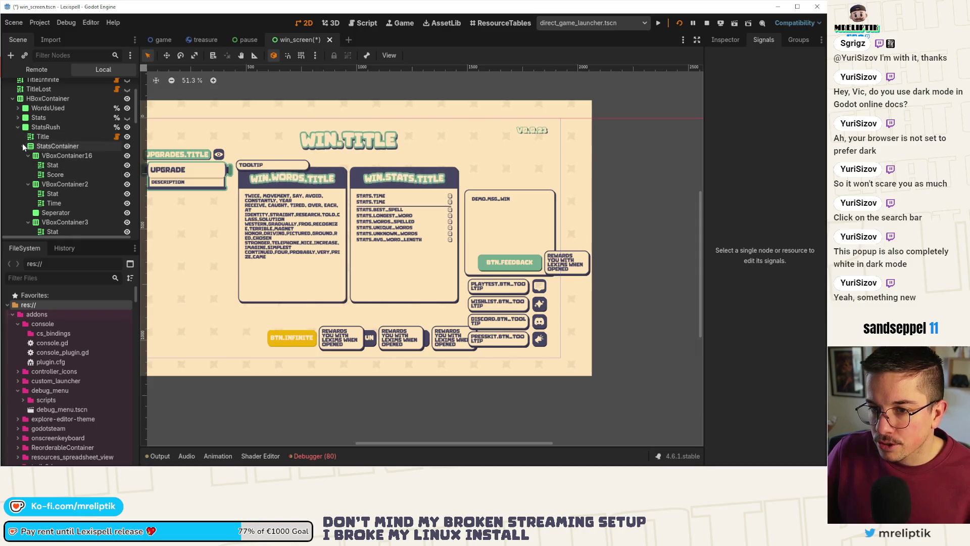
{"action": "left_click", "coordinate": [23, 146]}
{"action": "key", "text": "ctrl+s"}
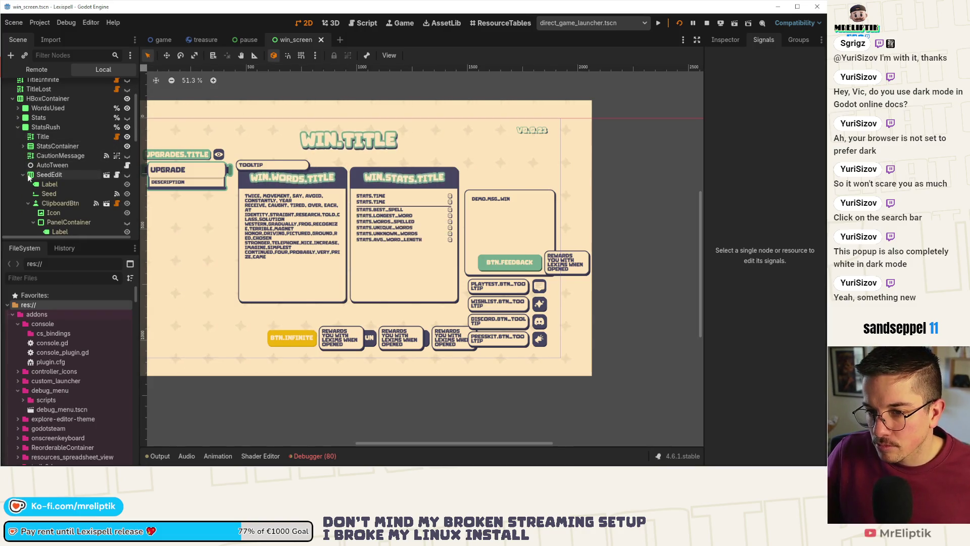
{"action": "left_click", "coordinate": [36, 174]}
{"action": "left_click", "coordinate": [22, 174]}
{"action": "scroll", "coordinate": [258, 206], "scroll_direction": "down", "scroll_amount": 2}
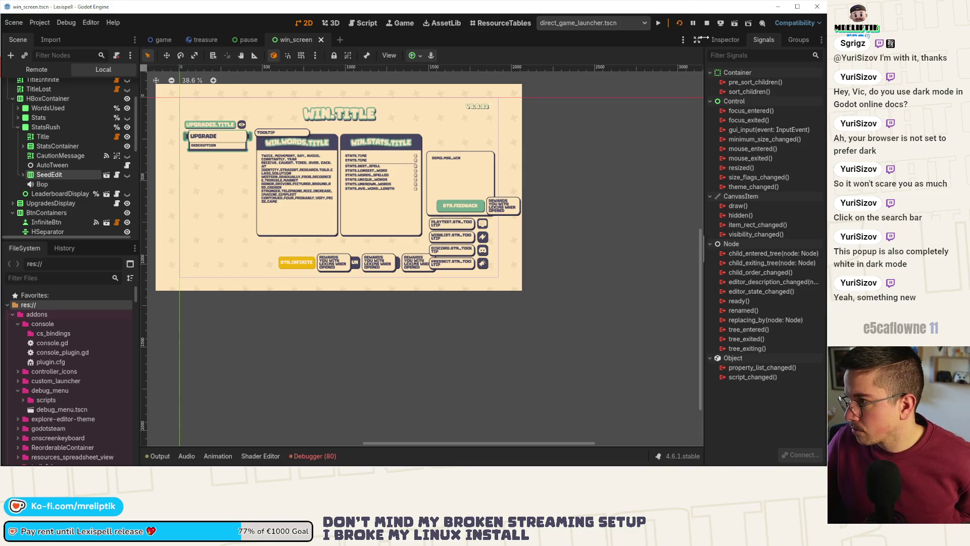
{"action": "scroll", "coordinate": [71, 152], "scroll_direction": "down", "scroll_amount": 1}
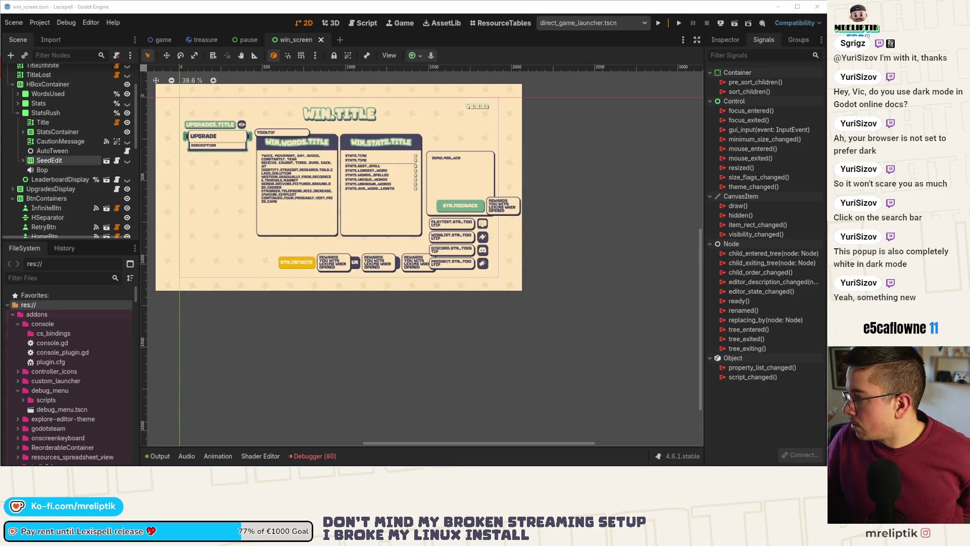